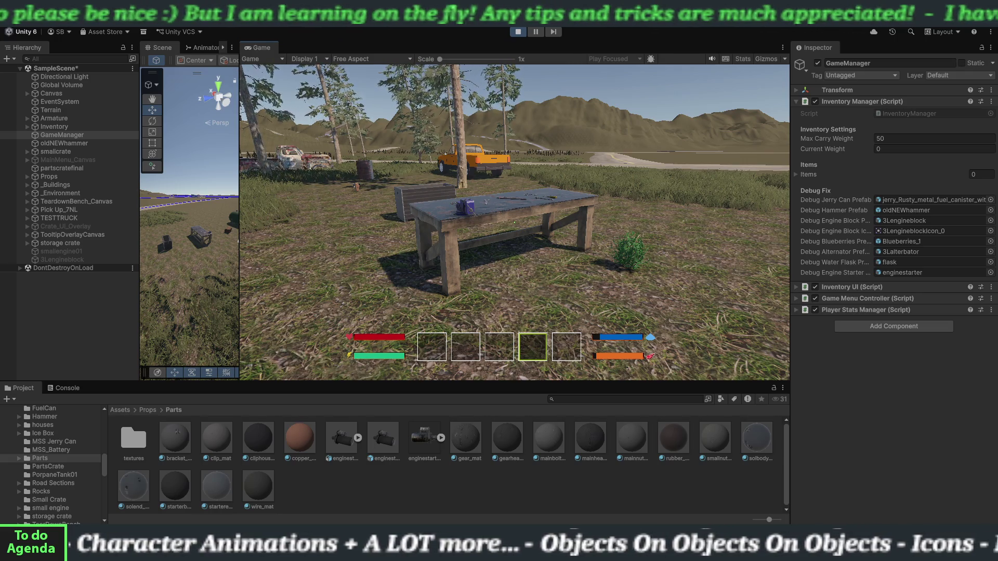
Step: Walk the player up to the Teardown Bench and bring up its interaction prompt
{"action": "key", "text": "w"}
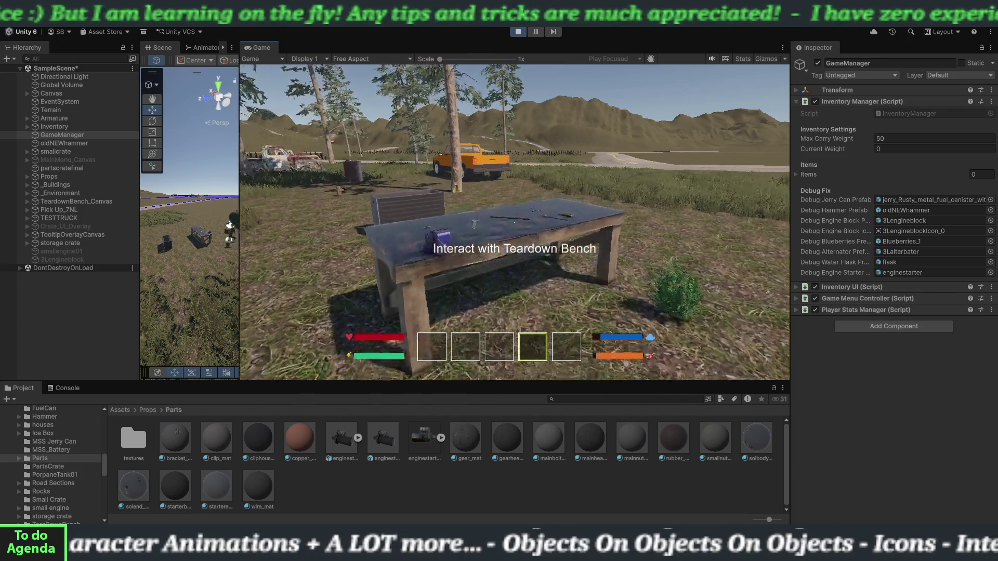
{"action": "key", "text": "e"}
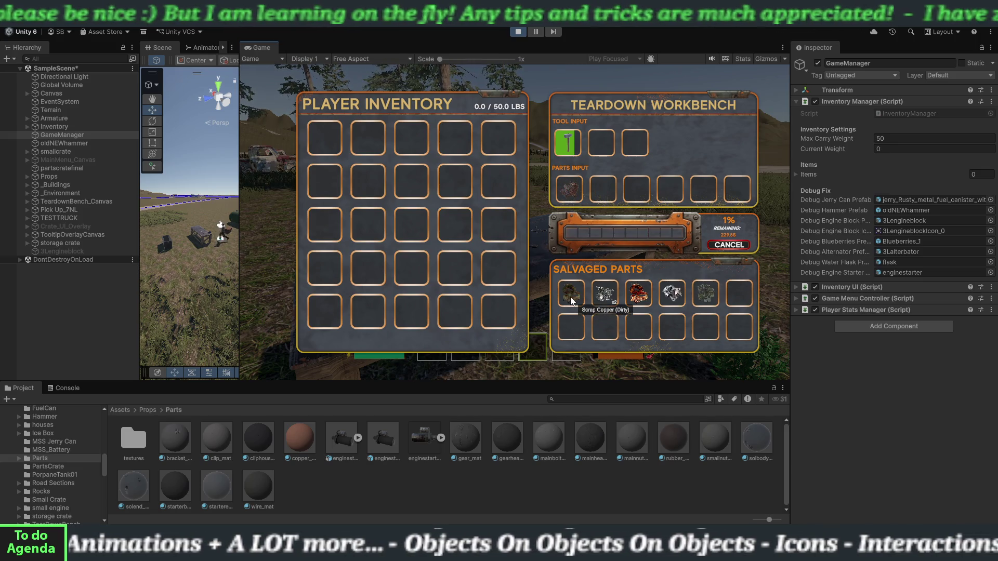
Step: Take the five salvaged parts into the inventory (22.5/50 lbs) and close the workbench screen
{"action": "left_click", "coordinate": [571, 300]}
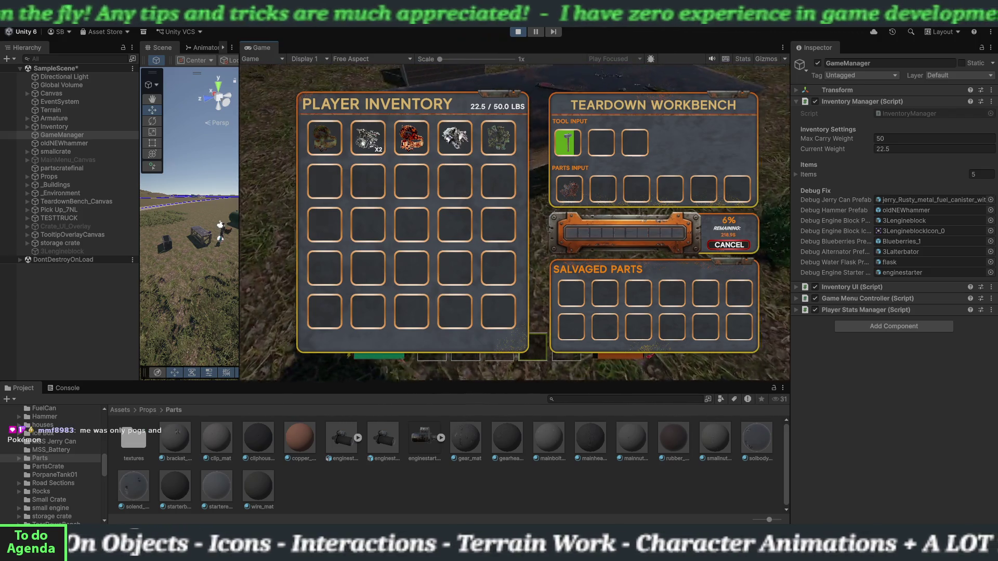
{"action": "key", "text": "Escape"}
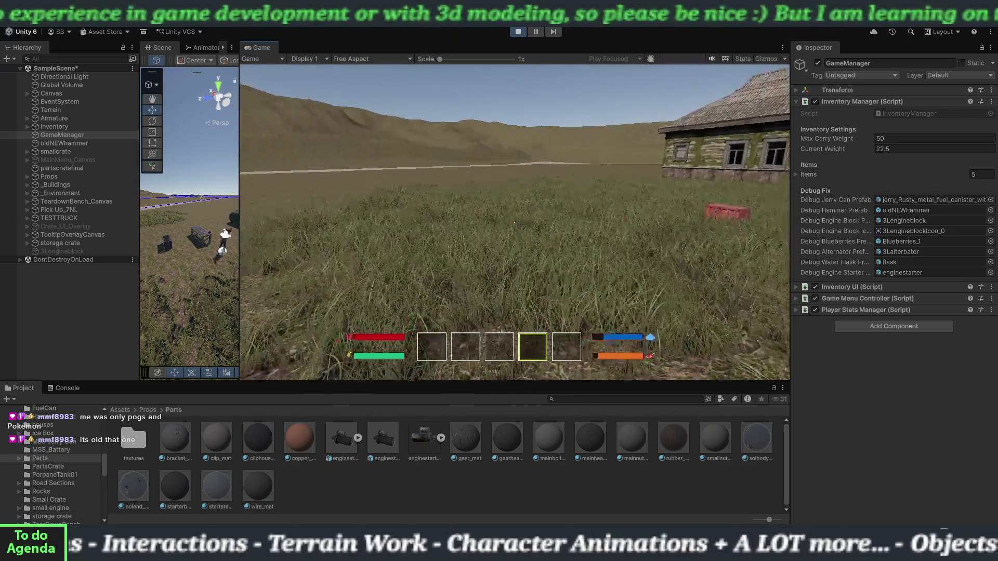
Step: Open the storage crate and transfer every carried part into it, reaching 64.9/100 lbs
{"action": "key", "text": "w"}
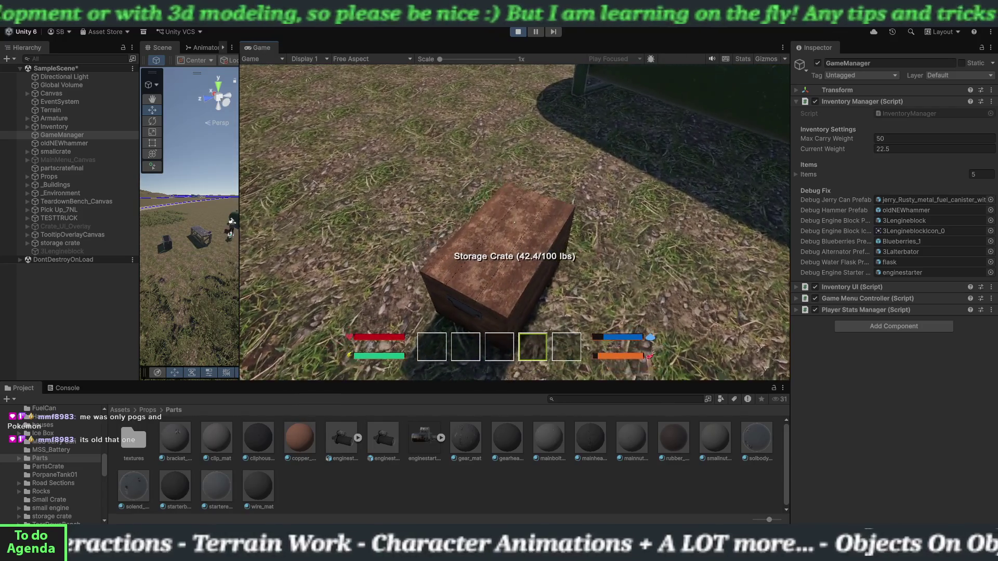
{"action": "key", "text": "e"}
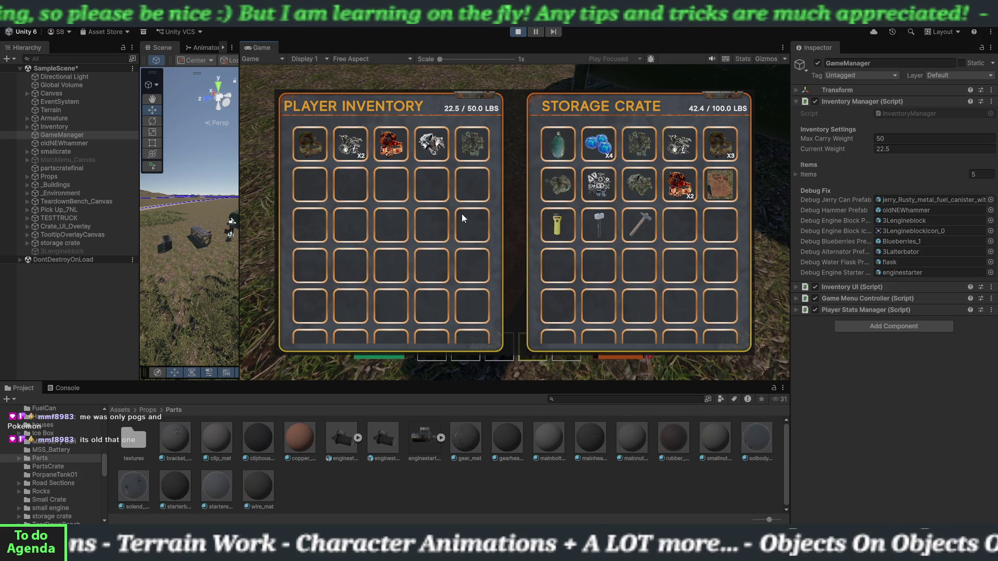
{"action": "left_click", "coordinate": [314, 148]}
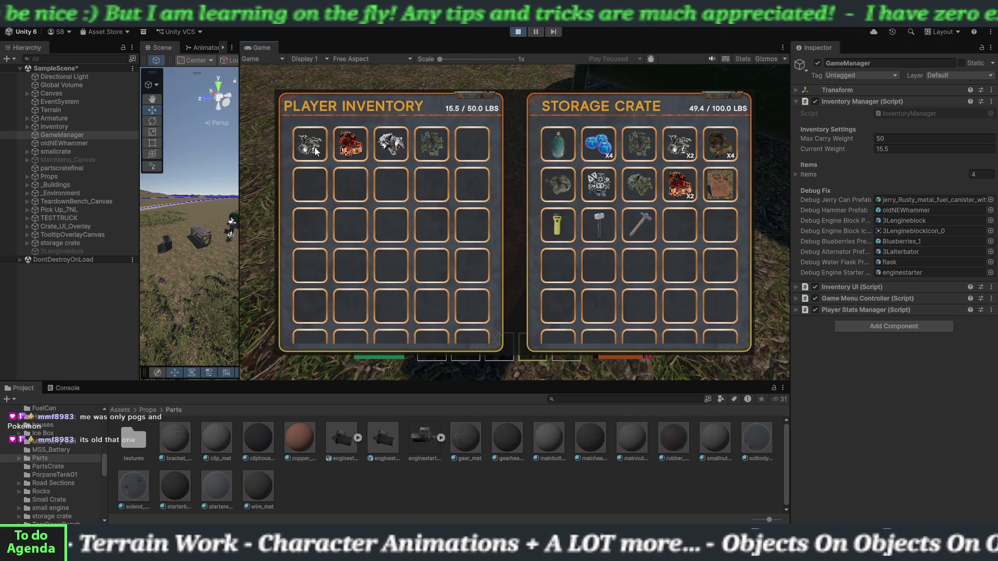
{"action": "triple_click", "coordinate": [314, 147]}
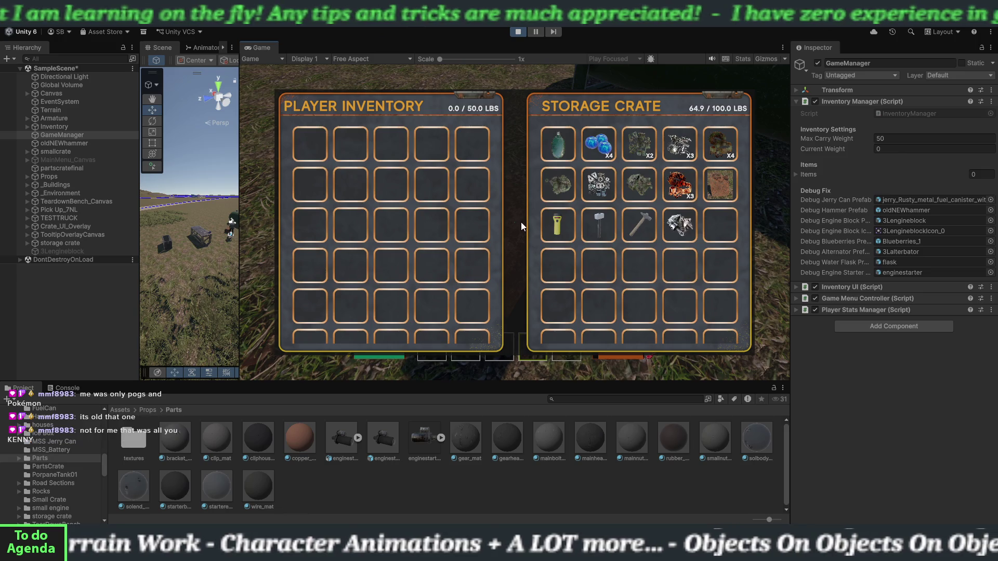
{"action": "key", "text": "e"}
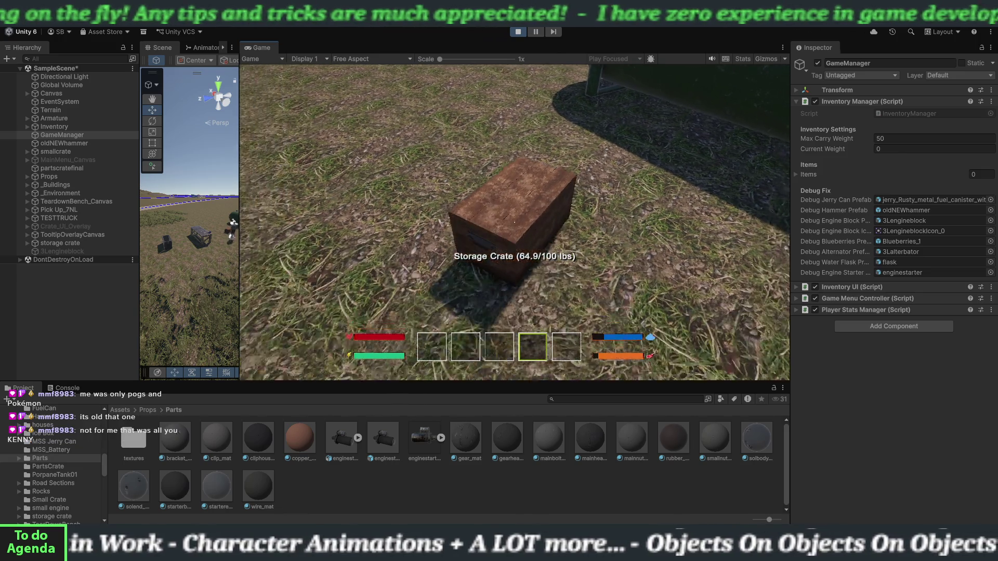
Step: Pick up the storage crate, set it down in a new spot, and reopen it
{"action": "key", "text": "w"}
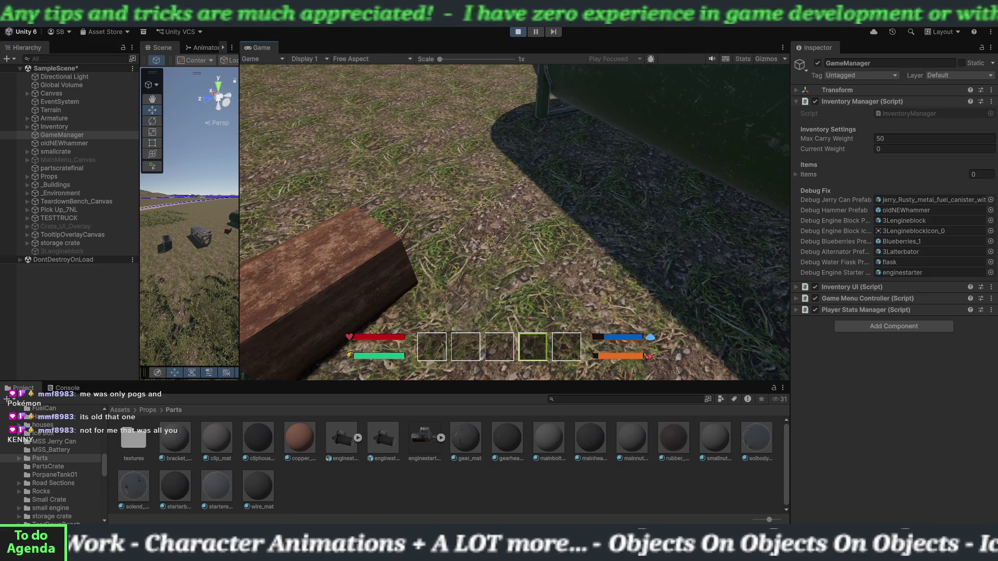
{"action": "key", "text": "s"}
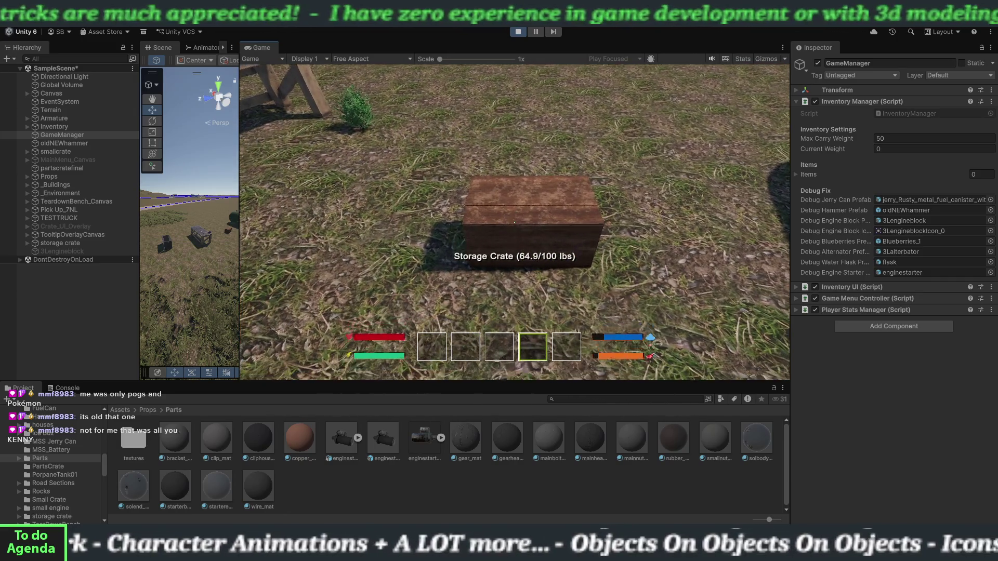
{"action": "key", "text": "w"}
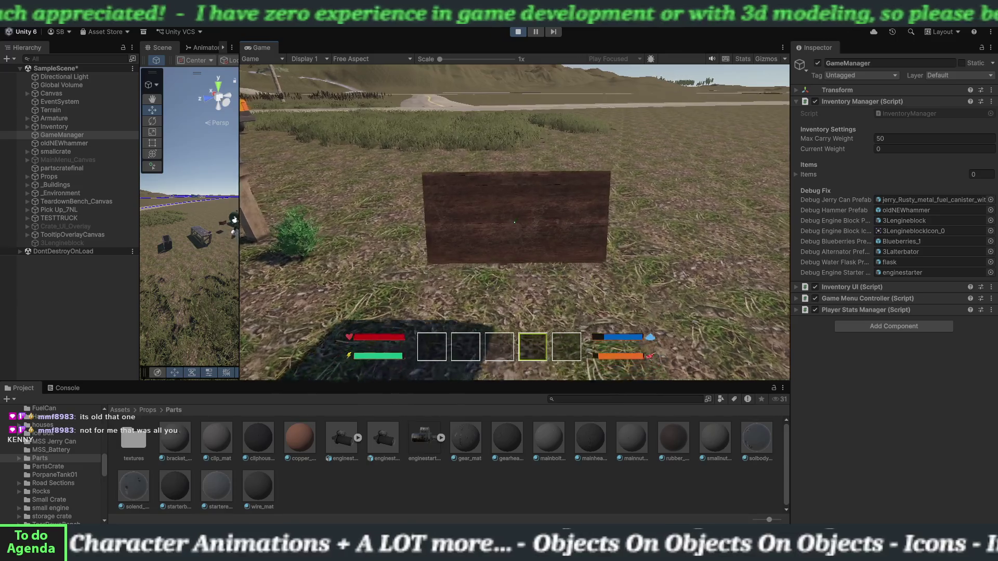
{"action": "key", "text": "space"}
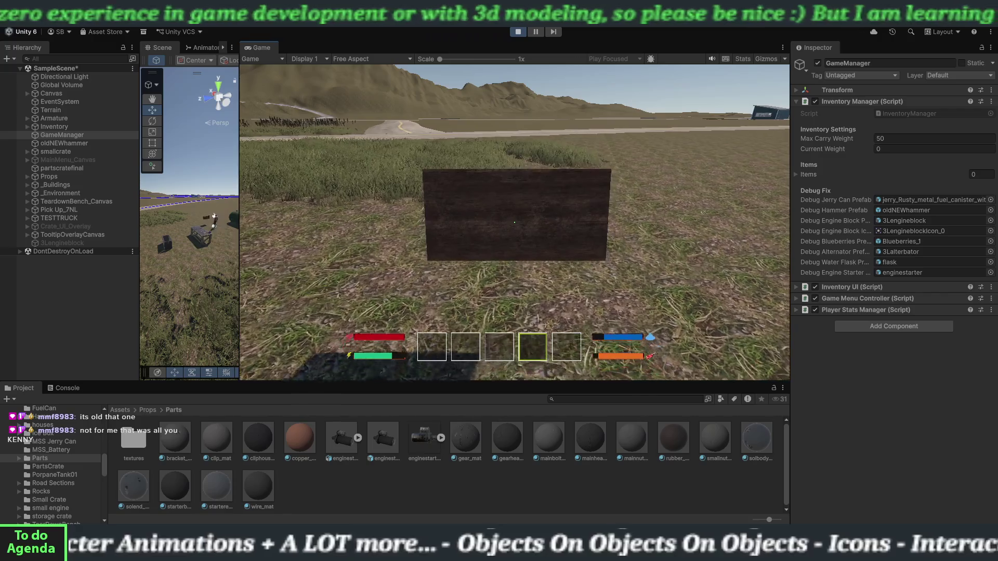
{"action": "key", "text": "e"}
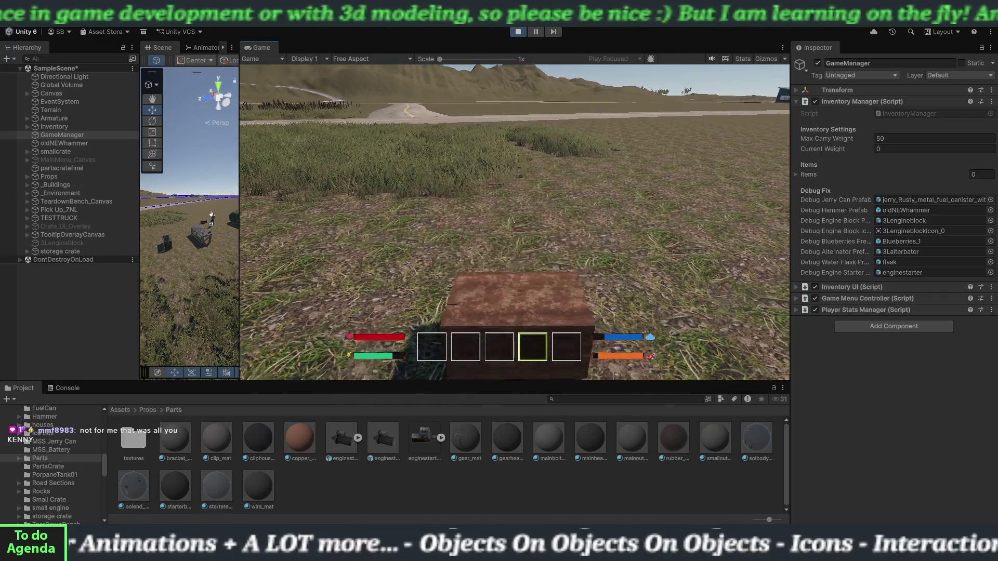
{"action": "key", "text": "e"}
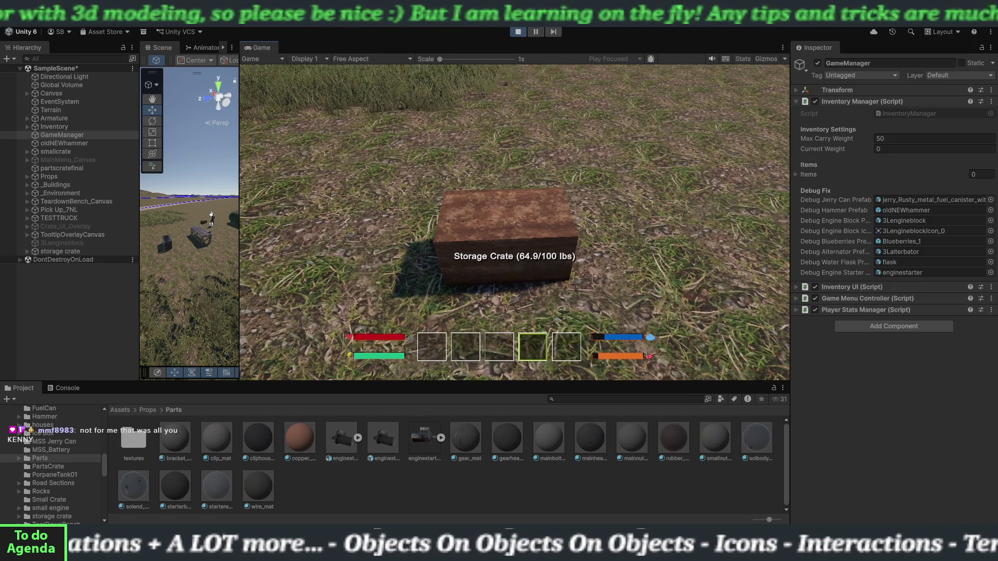
{"action": "mouse_move", "coordinate": [514, 222]}
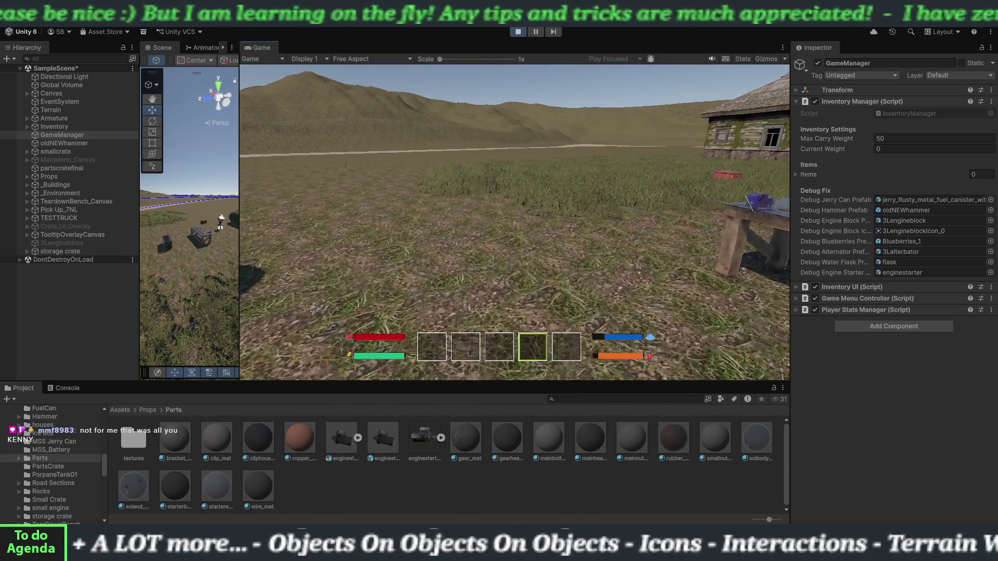
Step: Take five parts, including the rock and engine starter, from the storage crate into the inventory
{"action": "key", "text": "w"}
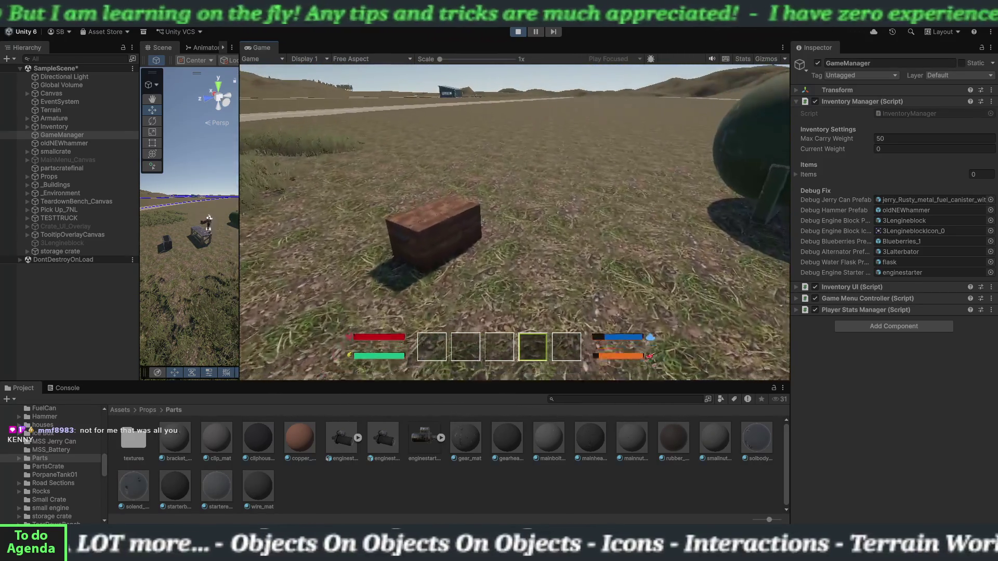
{"action": "key", "text": "e"}
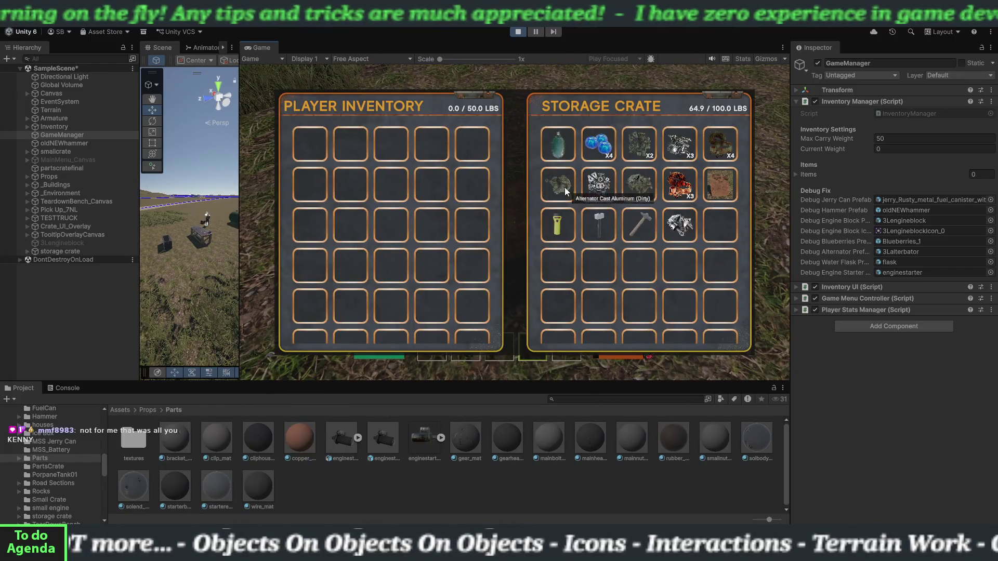
{"action": "left_click", "coordinate": [563, 191]}
{"action": "left_click", "coordinate": [568, 189]}
{"action": "left_click", "coordinate": [567, 189]}
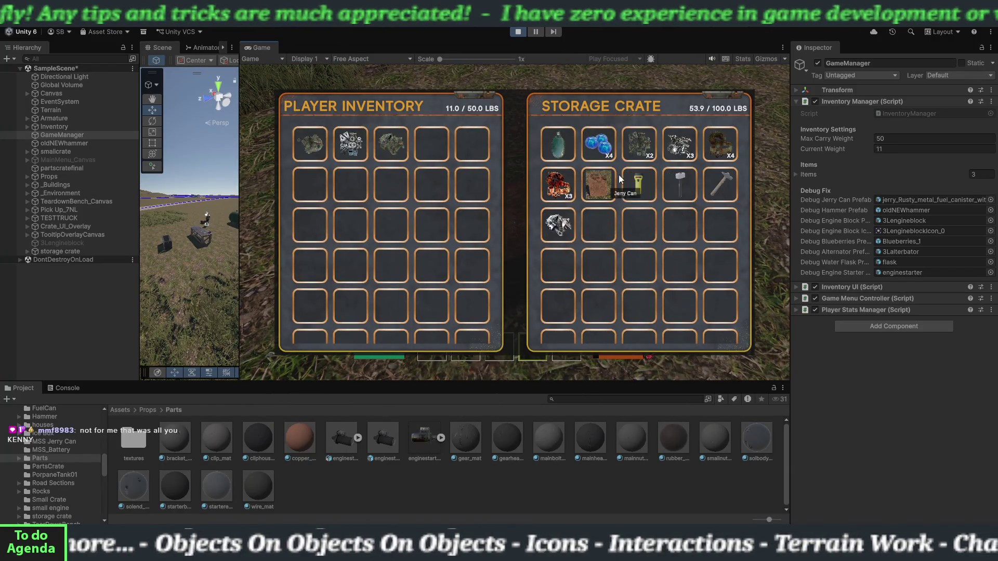
{"action": "left_click", "coordinate": [641, 149]}
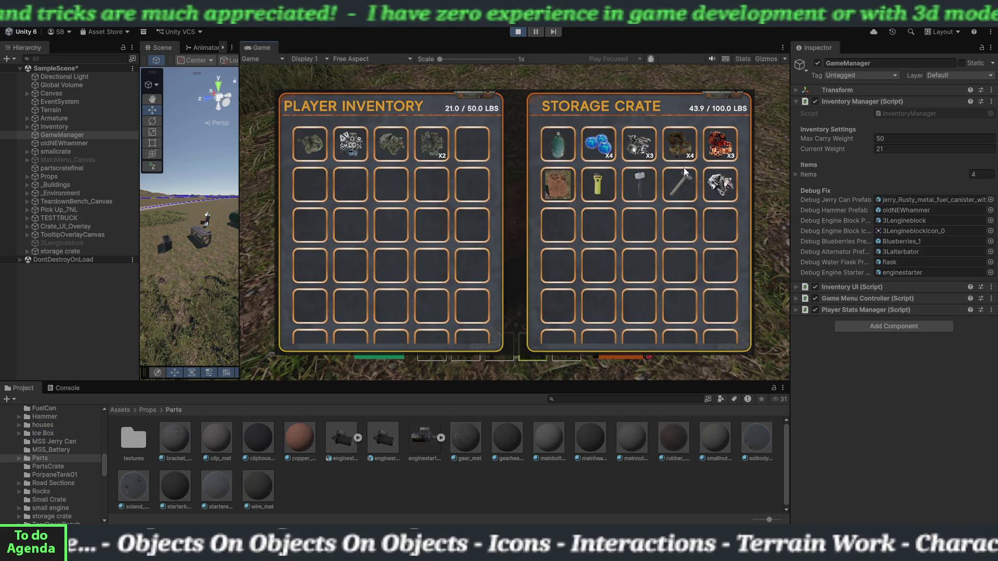
{"action": "left_click", "coordinate": [711, 183]}
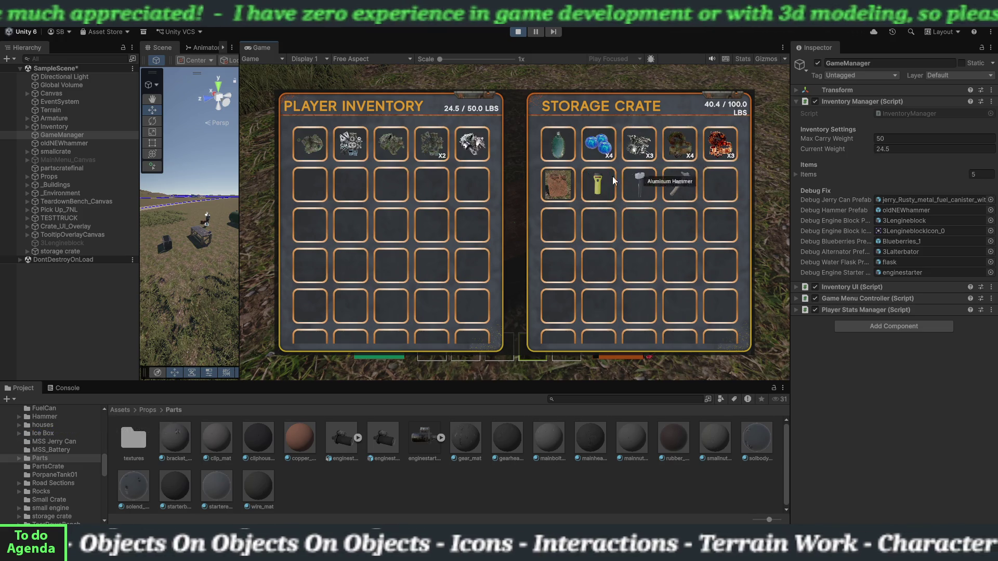
{"action": "key", "text": "Escape"}
Step: Walk to the red Parts Crate and deposit every inventory item, leaving it at 24.5/40 lbs
{"action": "key", "text": "shift+w"}
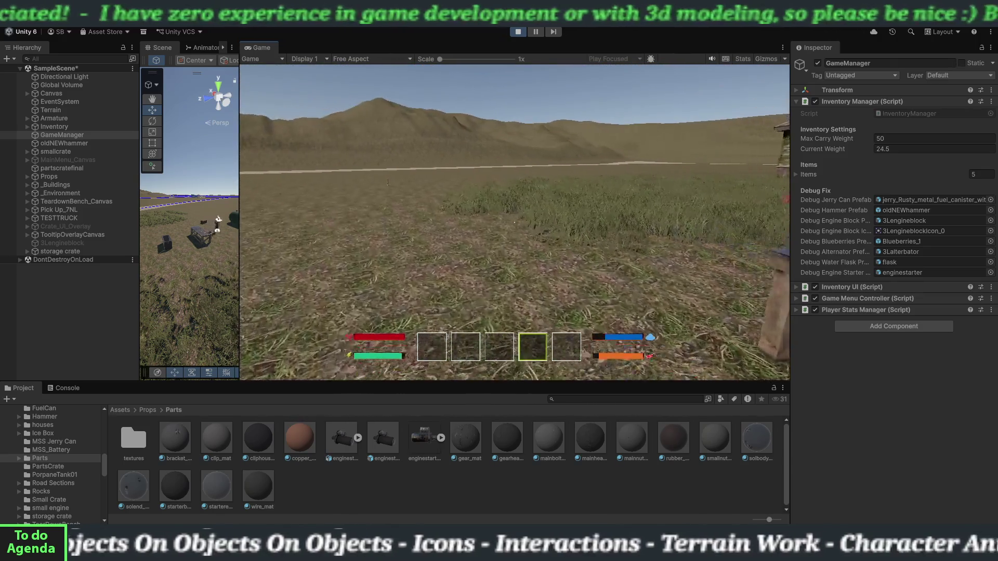
{"action": "key", "text": "w"}
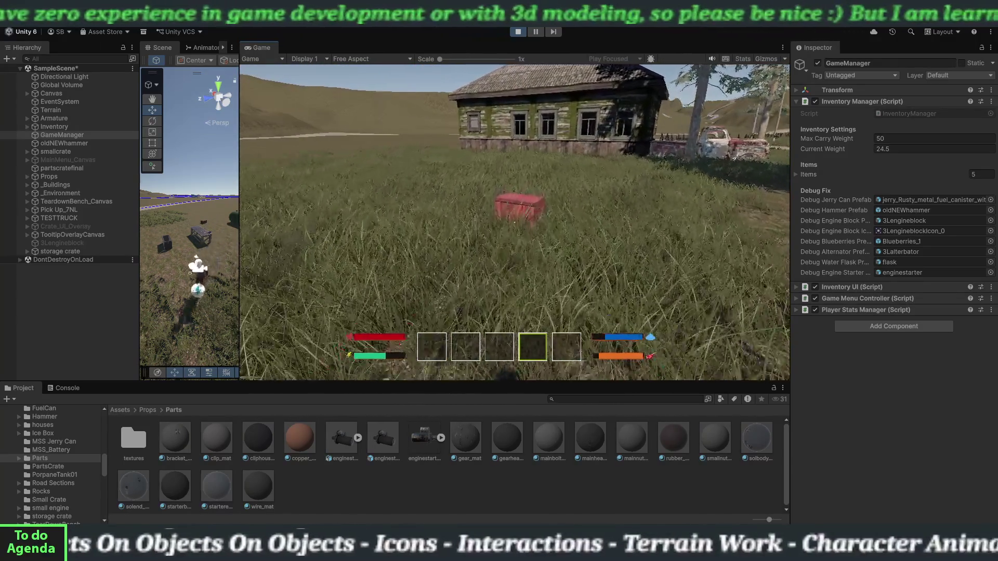
{"action": "key", "text": "e"}
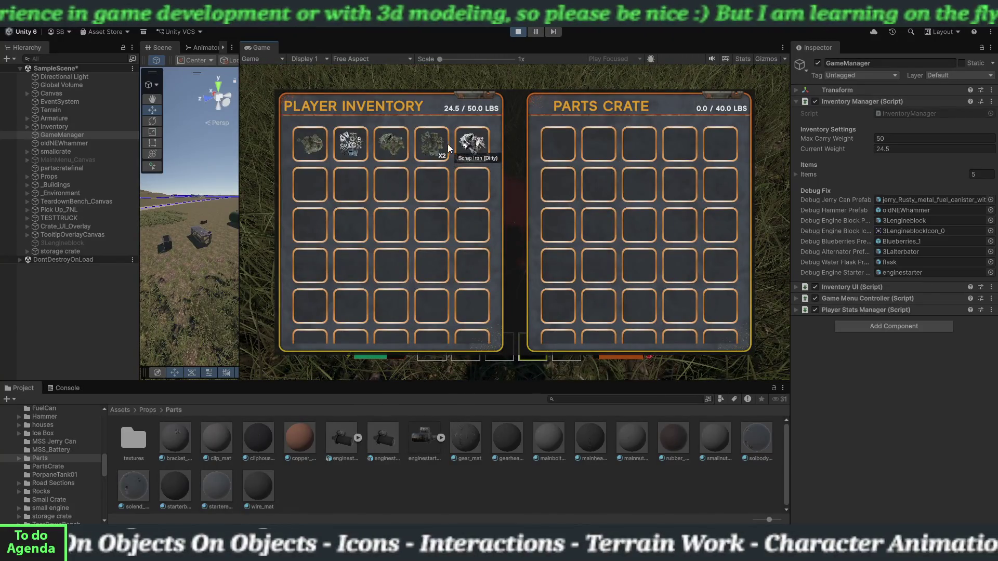
{"action": "left_click", "coordinate": [468, 154]}
{"action": "left_click", "coordinate": [442, 147]}
{"action": "left_click", "coordinate": [440, 146]}
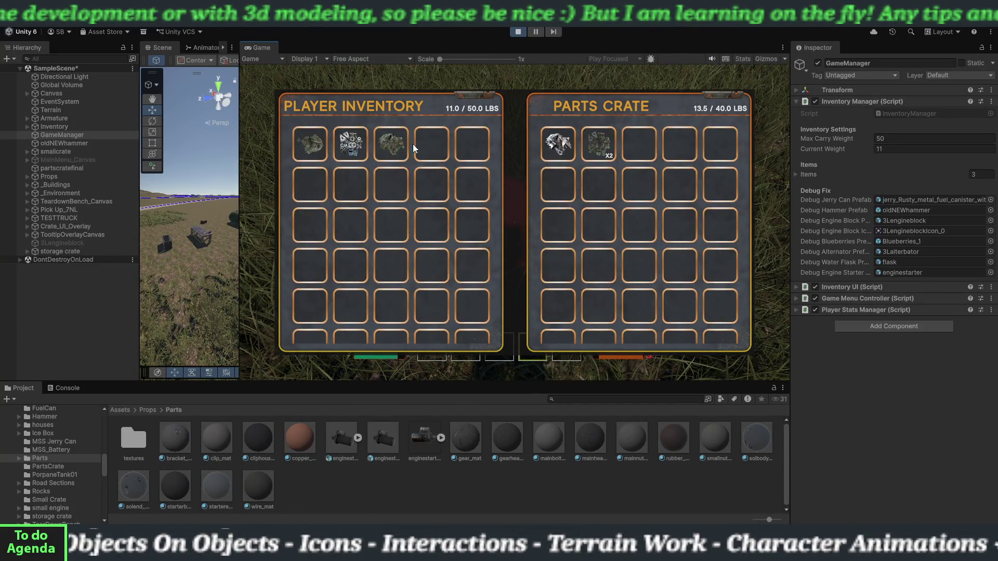
{"action": "left_click", "coordinate": [395, 145]}
{"action": "left_click", "coordinate": [353, 143]}
{"action": "left_click", "coordinate": [322, 142]}
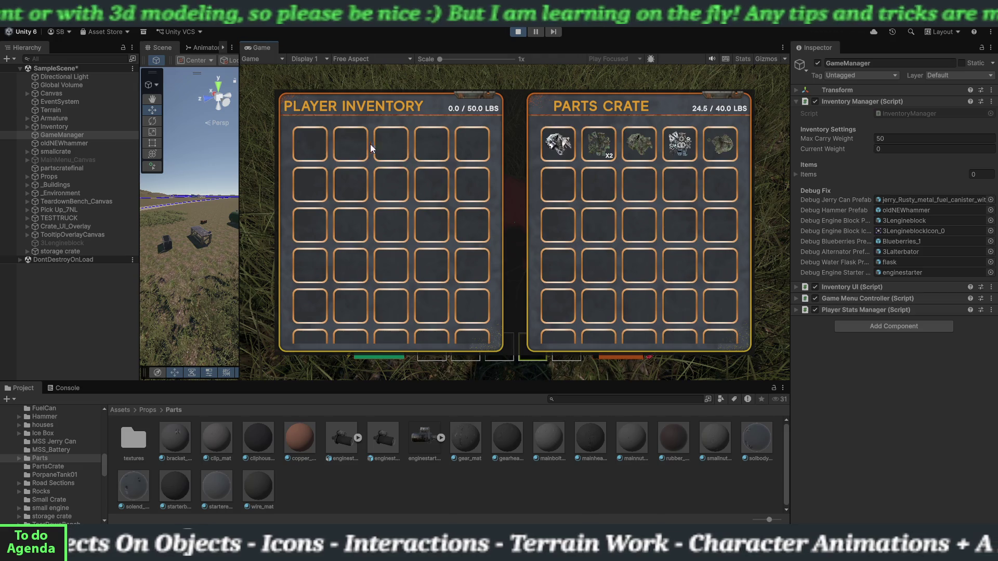
Step: Close the parts crate, walk back to the teardown workbench, open its panels, and switch to Blender
{"action": "key", "text": "e"}
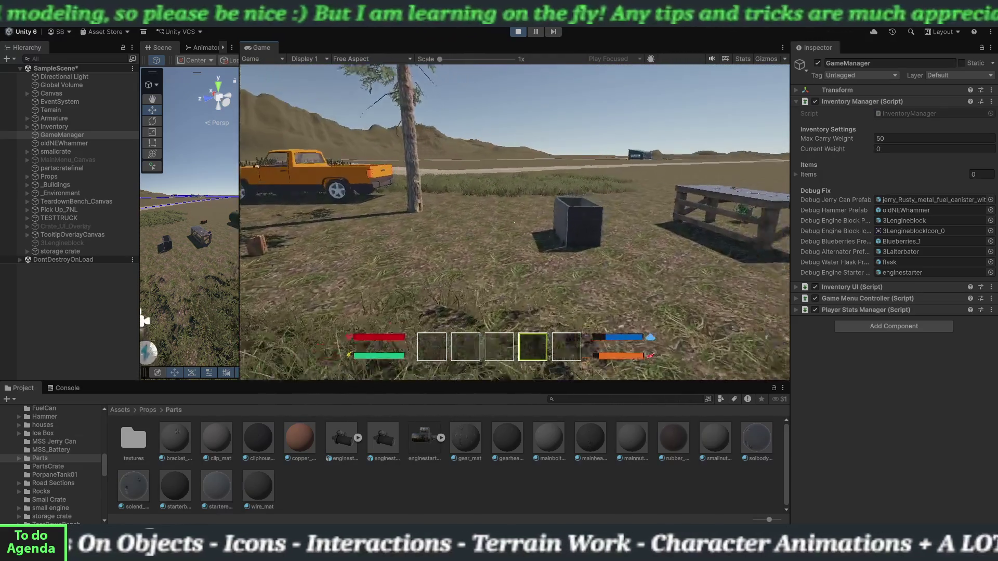
{"action": "key", "text": "w"}
{"action": "key", "text": "w"}
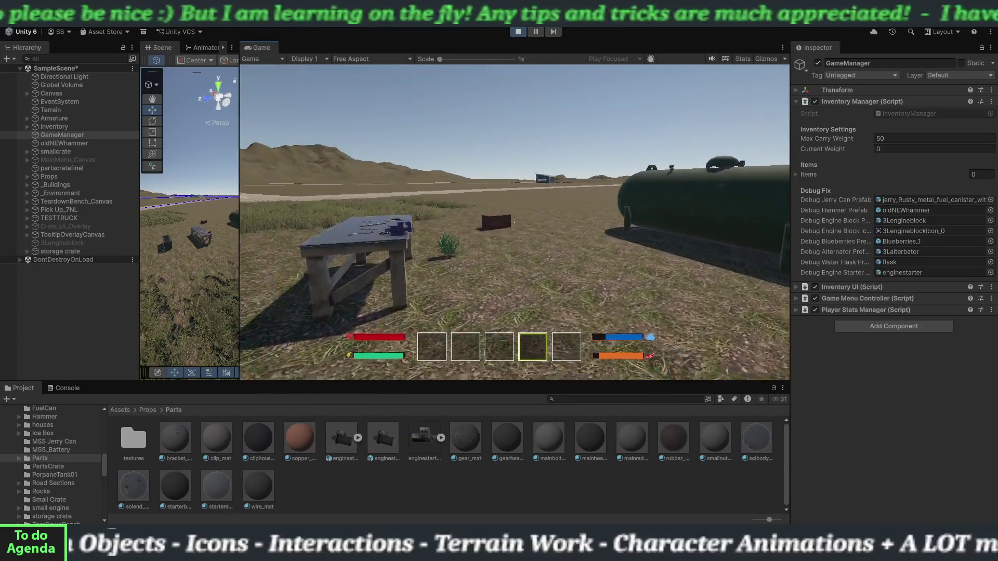
{"action": "key", "text": "w"}
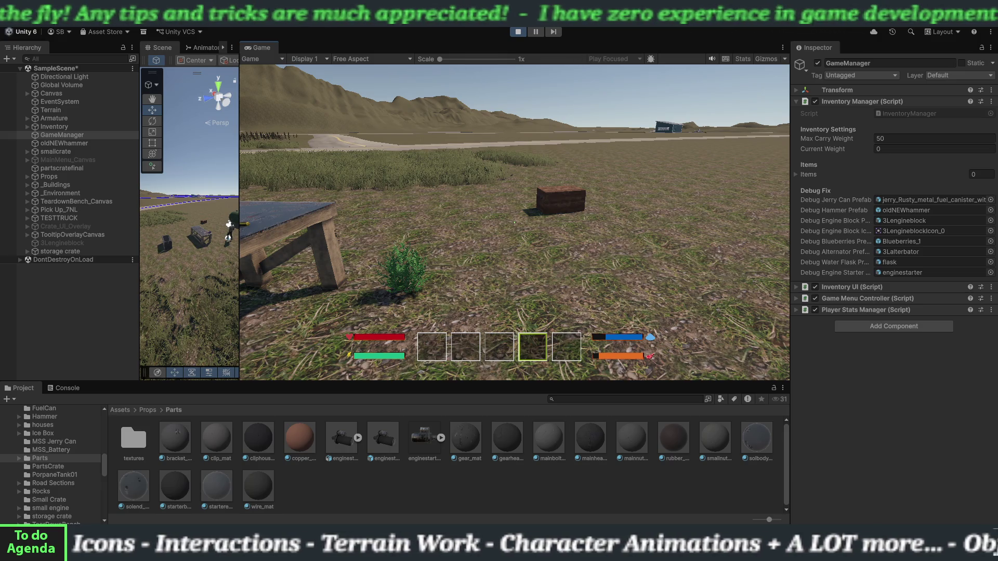
{"action": "key", "text": "w"}
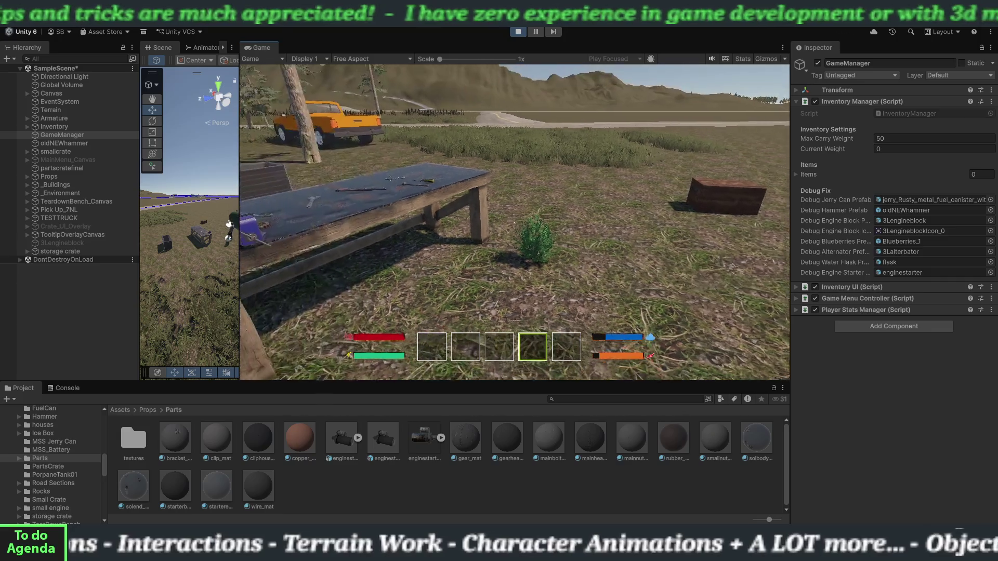
{"action": "key", "text": "w"}
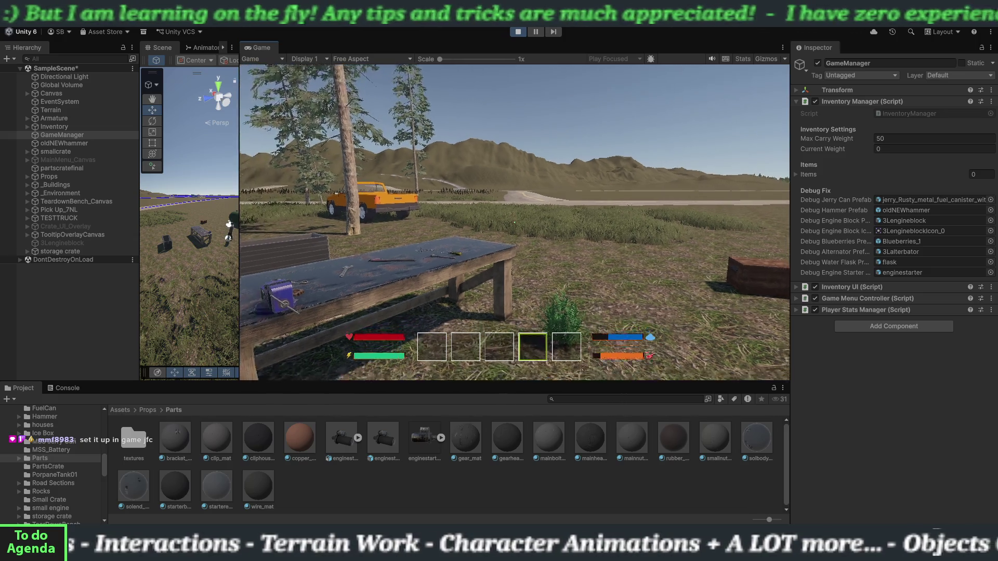
{"action": "key", "text": "e"}
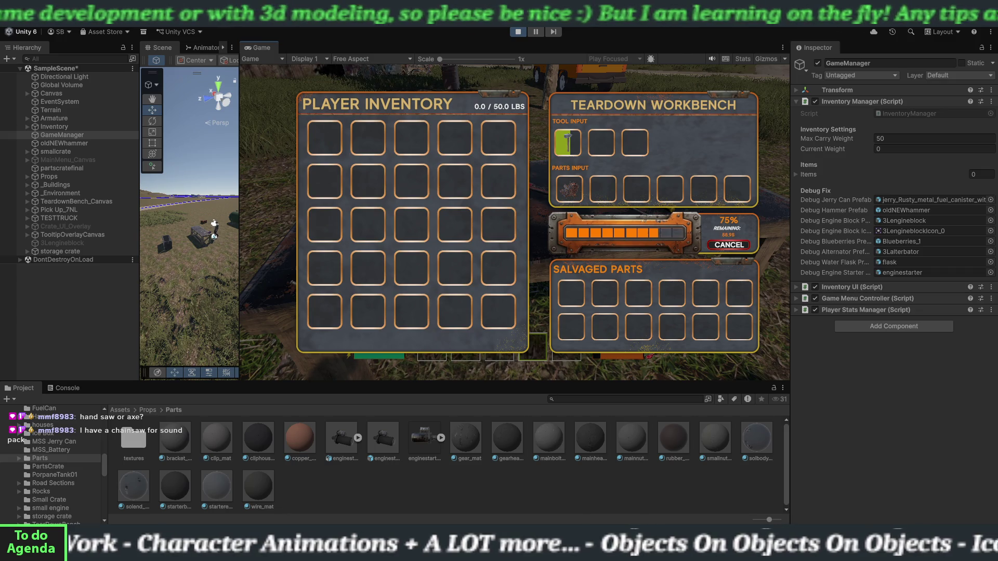
{"action": "key", "text": "alt+Tab"}
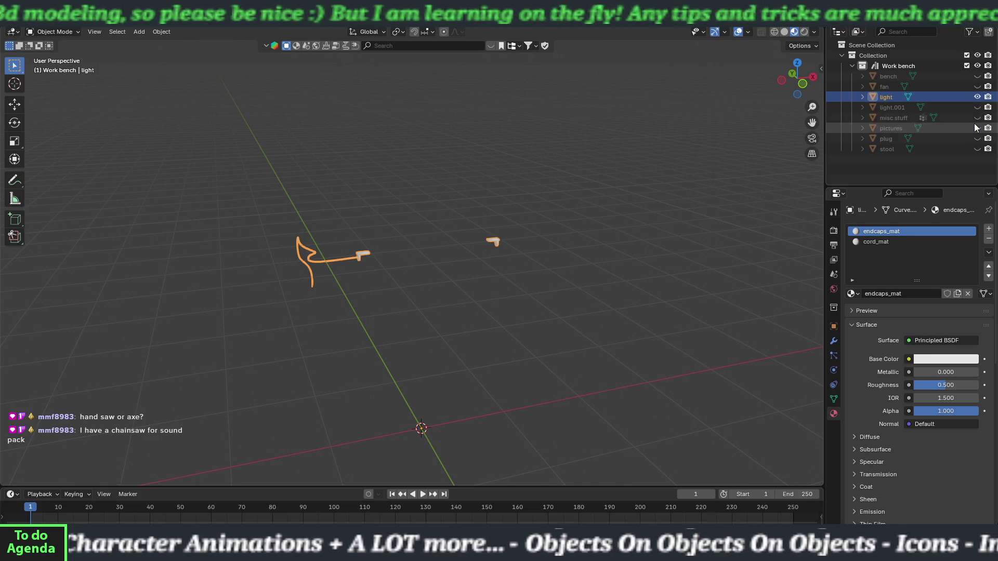
Step: Unhide and select the misc stuff object on the work bench, hide it again, and return to Unity
{"action": "left_click", "coordinate": [977, 117]}
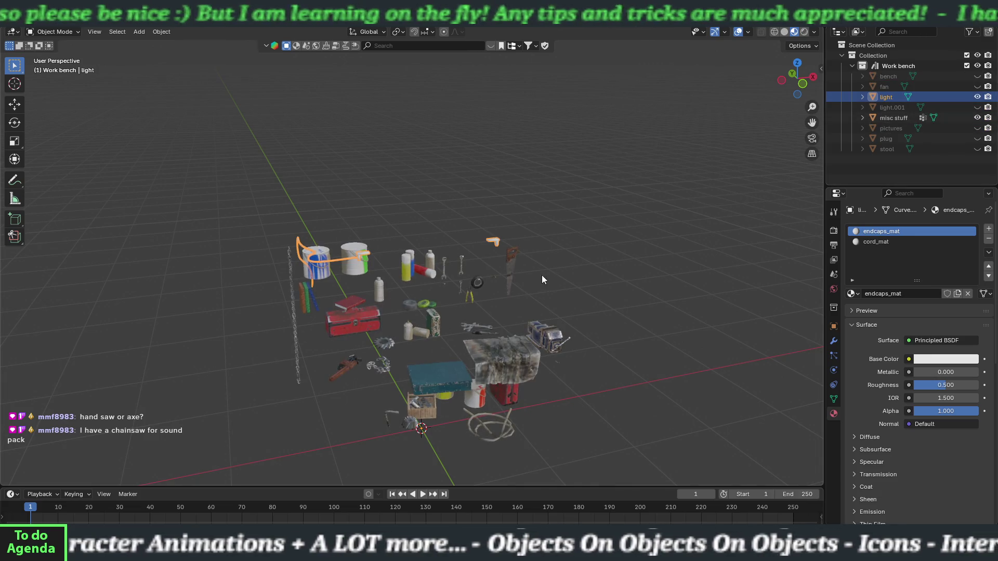
{"action": "left_click", "coordinate": [511, 262]}
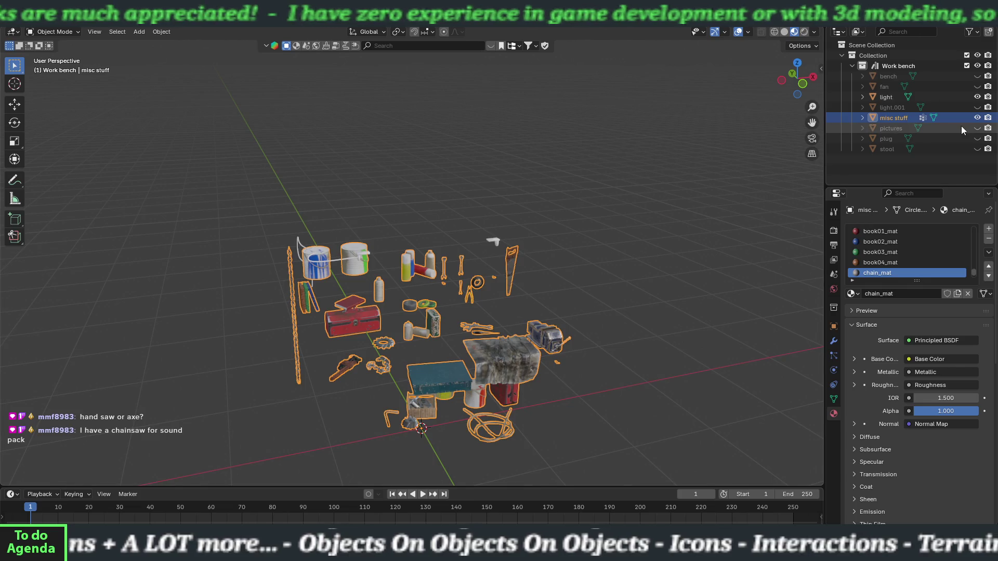
{"action": "left_click", "coordinate": [977, 118]}
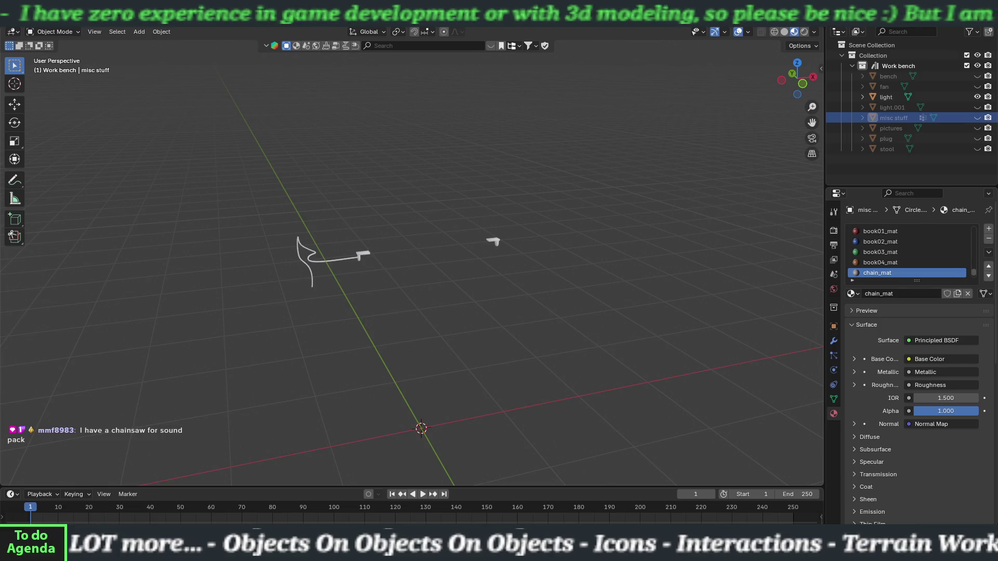
{"action": "key", "text": "alt+Tab"}
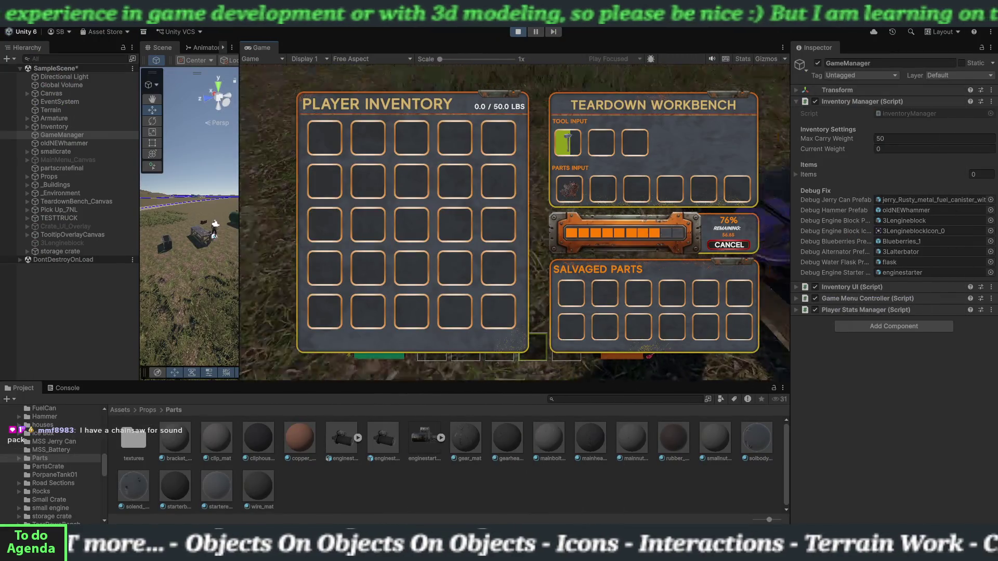
Step: Reopen the workbench, then move the coil, x3 stack and other salvaged parts into the inventory (40.0/50 lbs)
{"action": "key", "text": "Escape"}
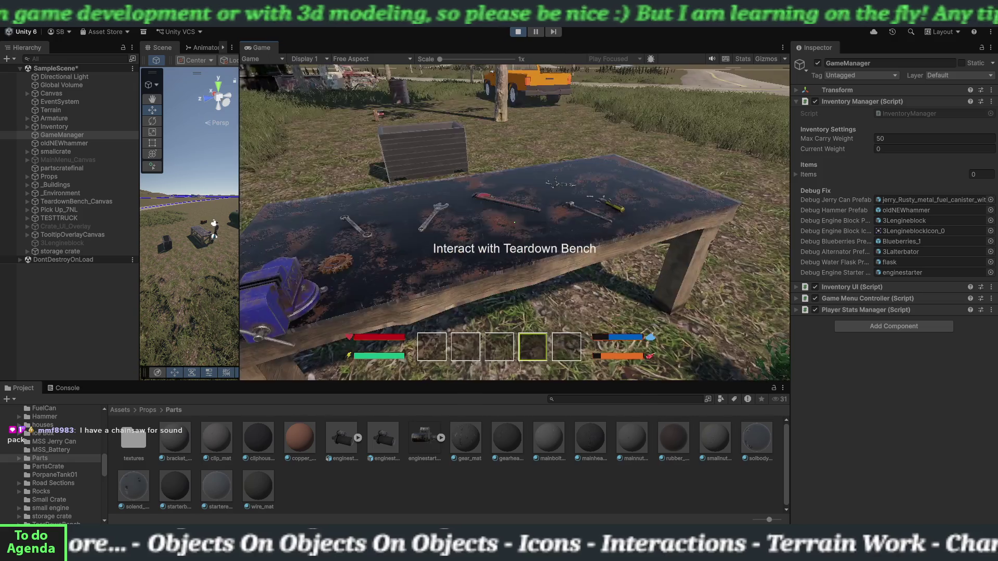
{"action": "key", "text": "e"}
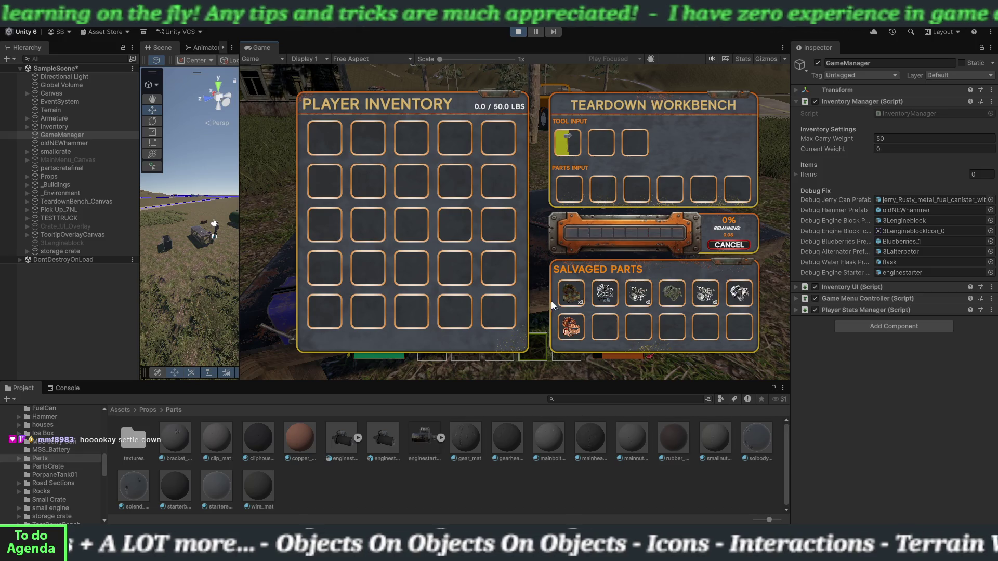
{"action": "left_click", "coordinate": [569, 323]}
{"action": "left_click", "coordinate": [573, 296]}
{"action": "left_click", "coordinate": [573, 296]}
{"action": "left_click", "coordinate": [572, 296]}
{"action": "left_click", "coordinate": [572, 296]}
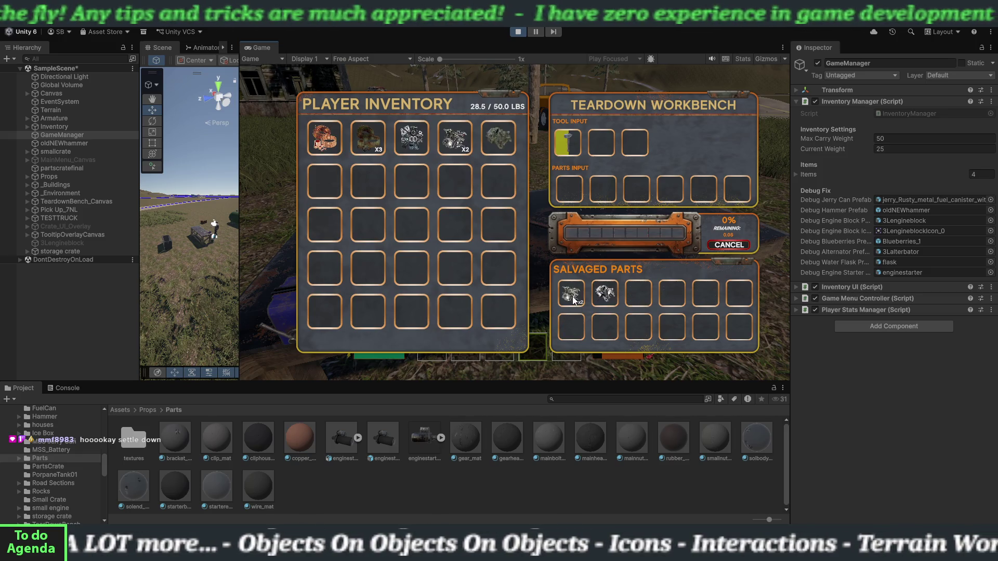
{"action": "left_click", "coordinate": [572, 297]}
{"action": "left_click", "coordinate": [569, 295]}
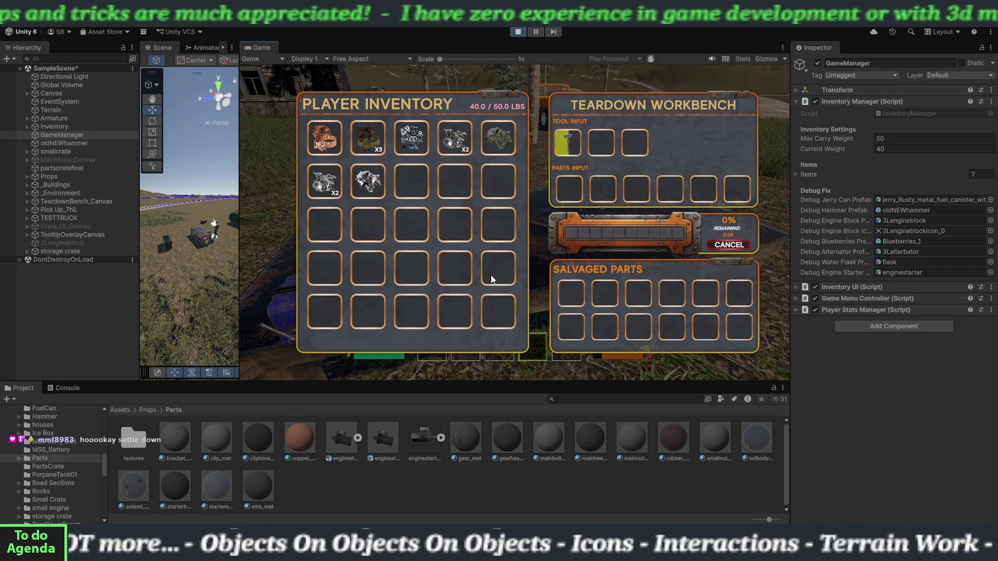
{"action": "key", "text": "Escape"}
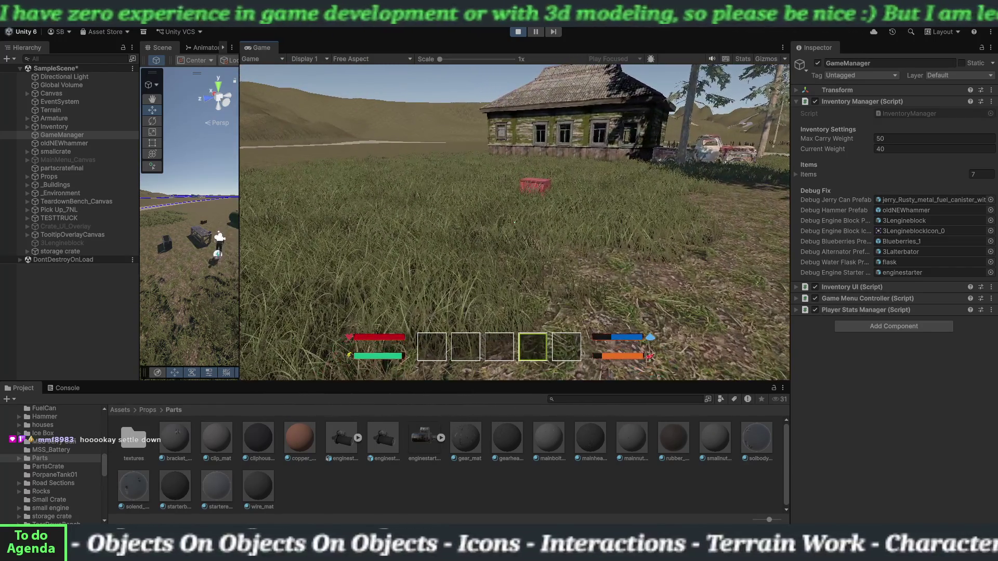
Step: Walk to the red Parts Crate and store the mossy part and engine parts until it reads 40.0/40 lbs
{"action": "key", "text": "Escape"}
{"action": "key", "text": "Escape"}
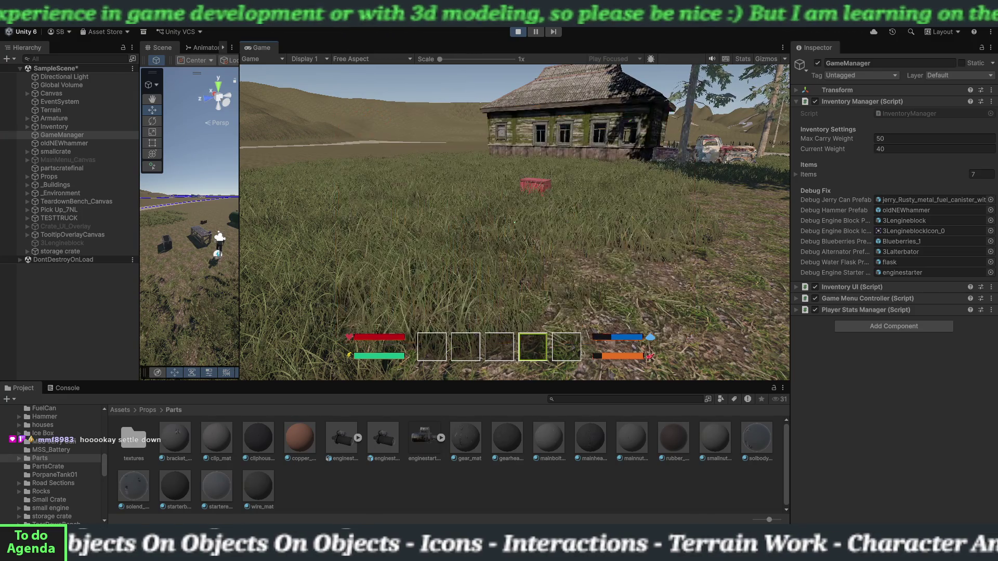
{"action": "key", "text": "w"}
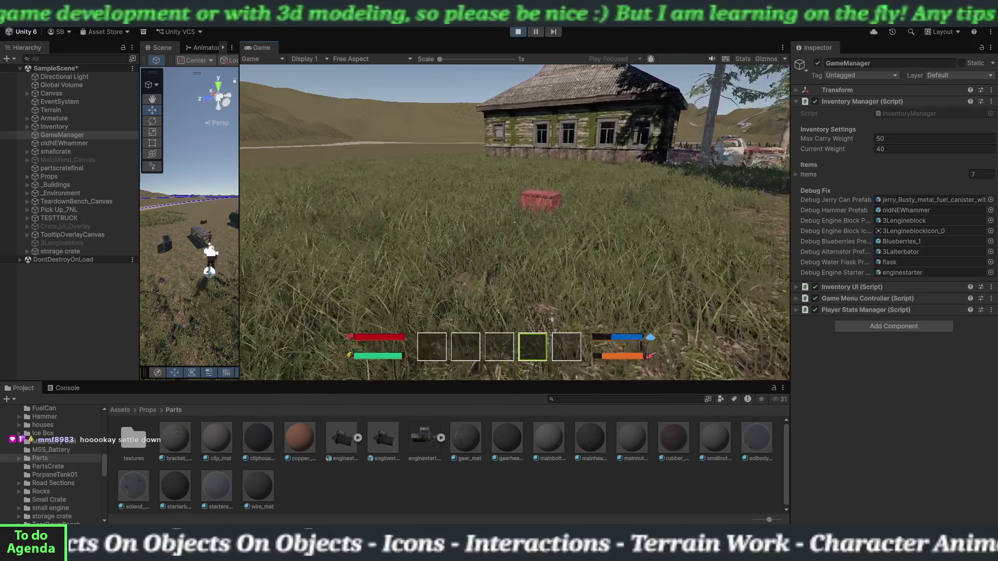
{"action": "key", "text": "w"}
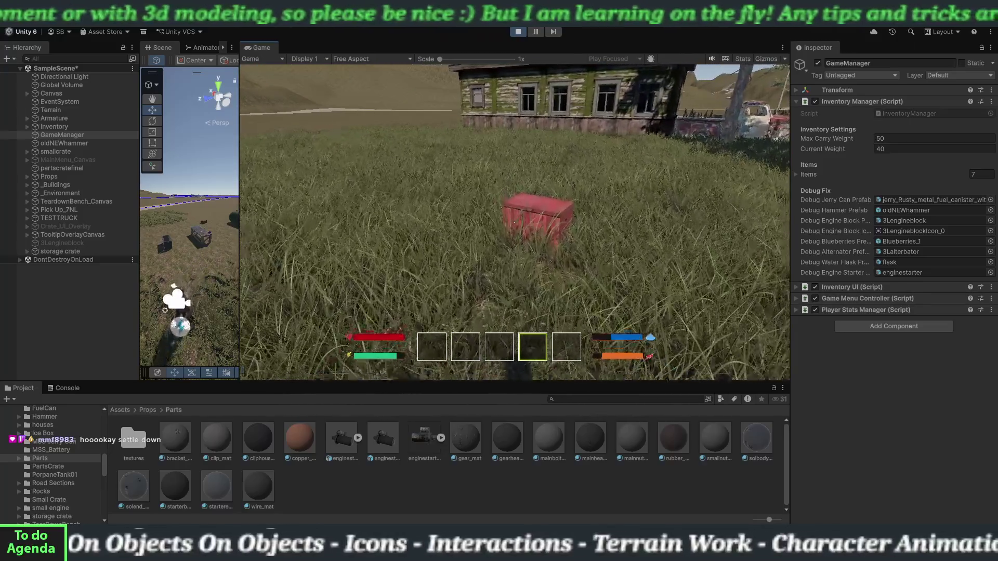
{"action": "key", "text": "e"}
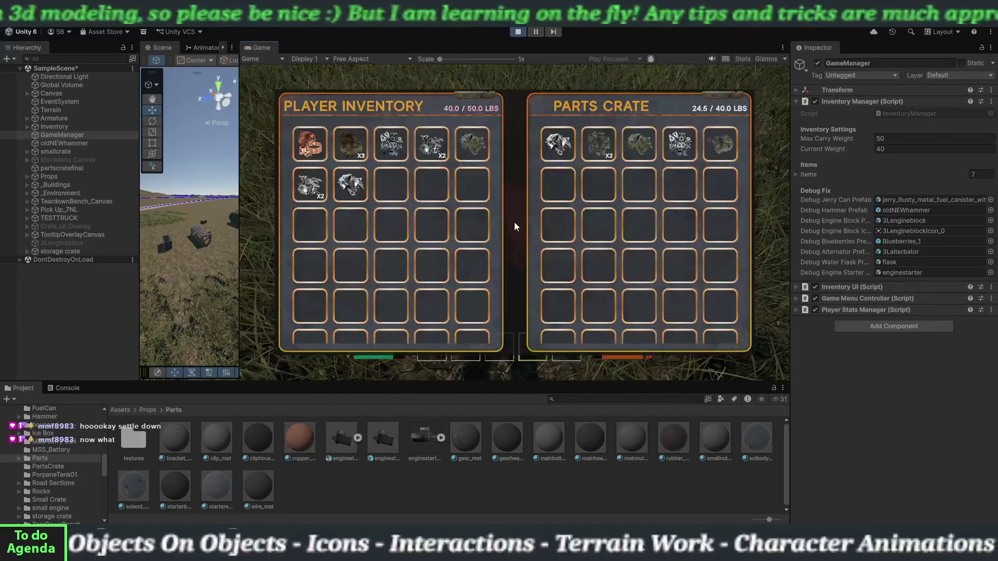
{"action": "left_click", "coordinate": [465, 150]}
{"action": "left_click", "coordinate": [454, 150]}
{"action": "left_click", "coordinate": [454, 151]}
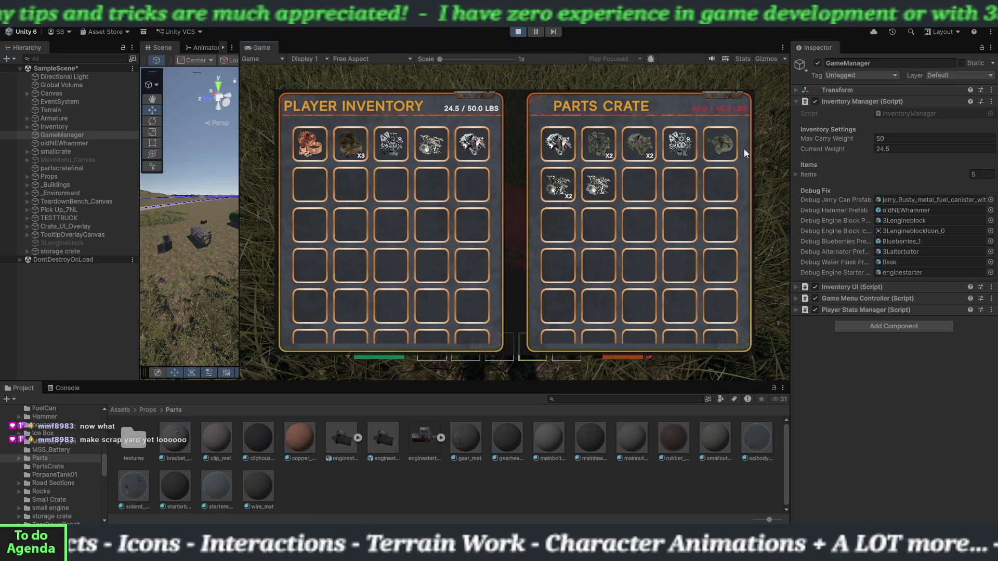
{"action": "key", "text": "Escape"}
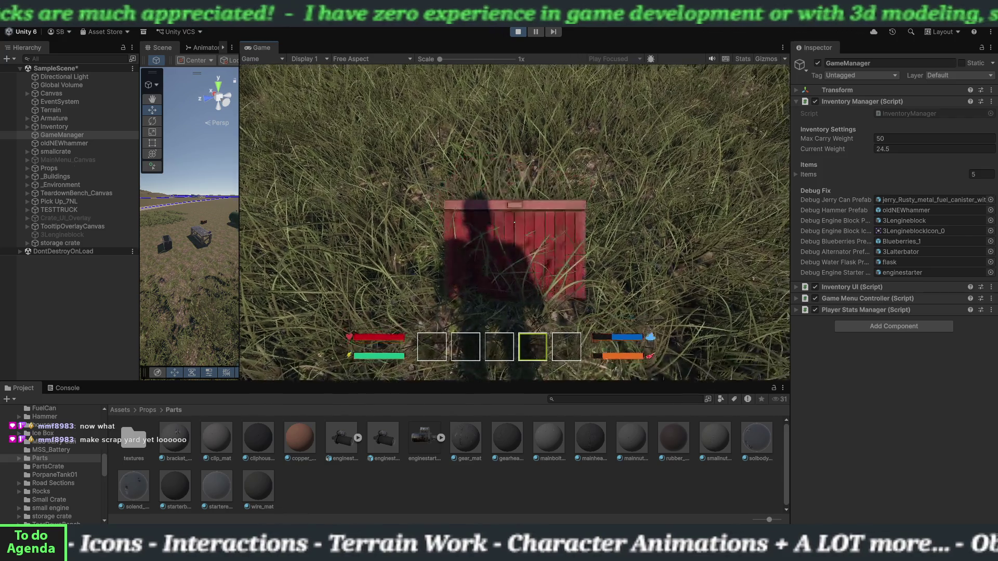
Step: Carry the red Parts Crate over toward the workbench and drop it there
{"action": "mouse_move", "coordinate": [514, 222]}
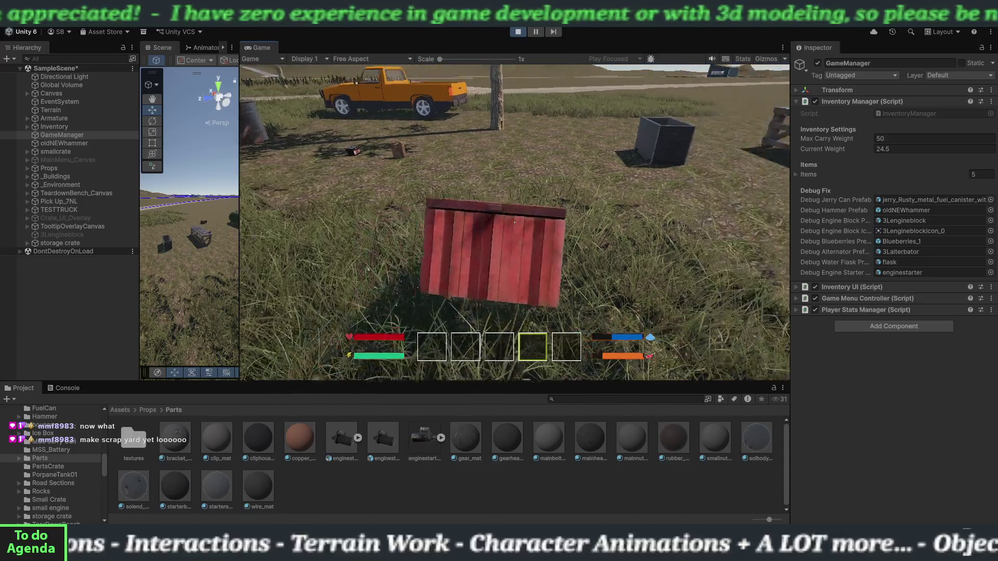
{"action": "key", "text": "w"}
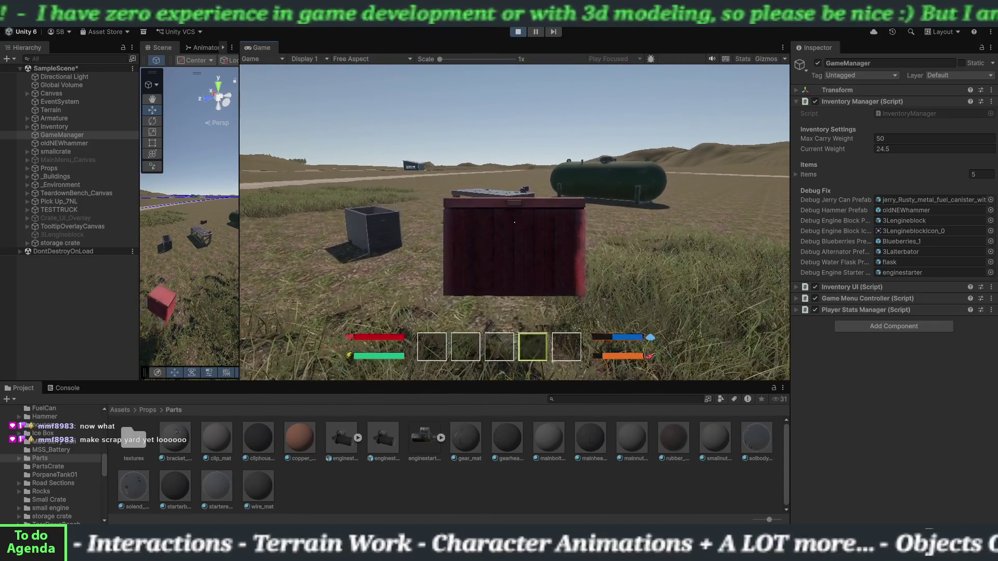
{"action": "key", "text": "w"}
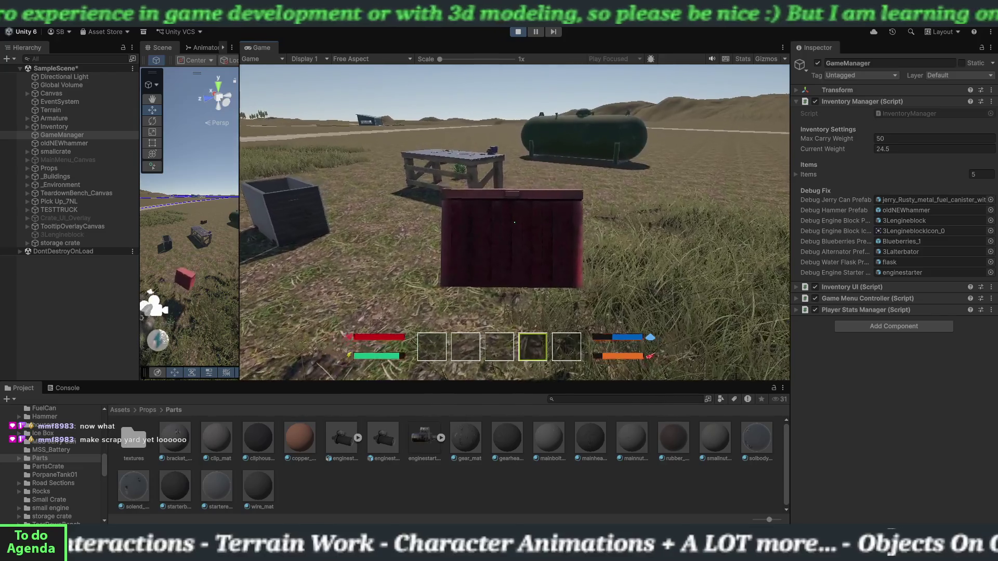
{"action": "key", "text": "w"}
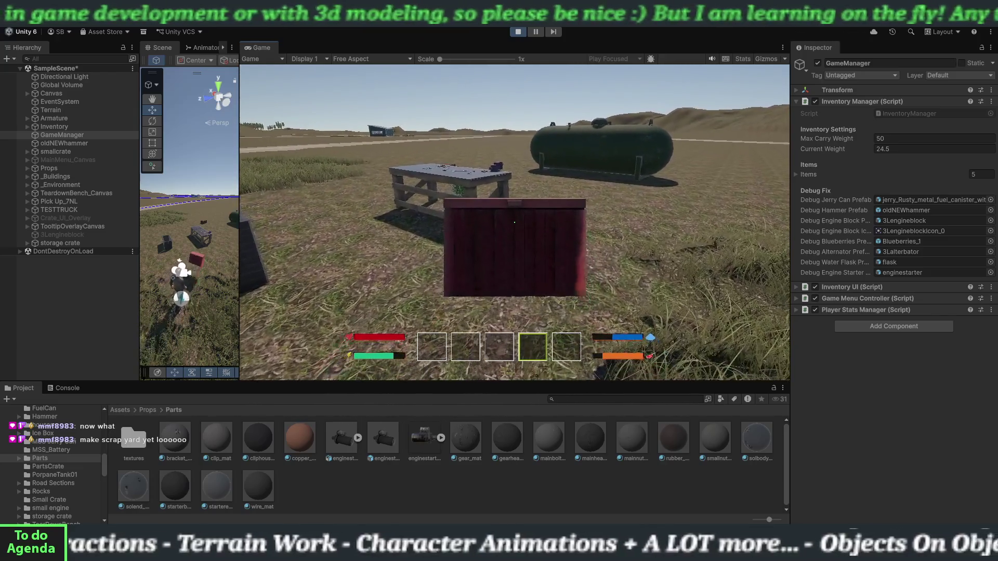
{"action": "key", "text": "w"}
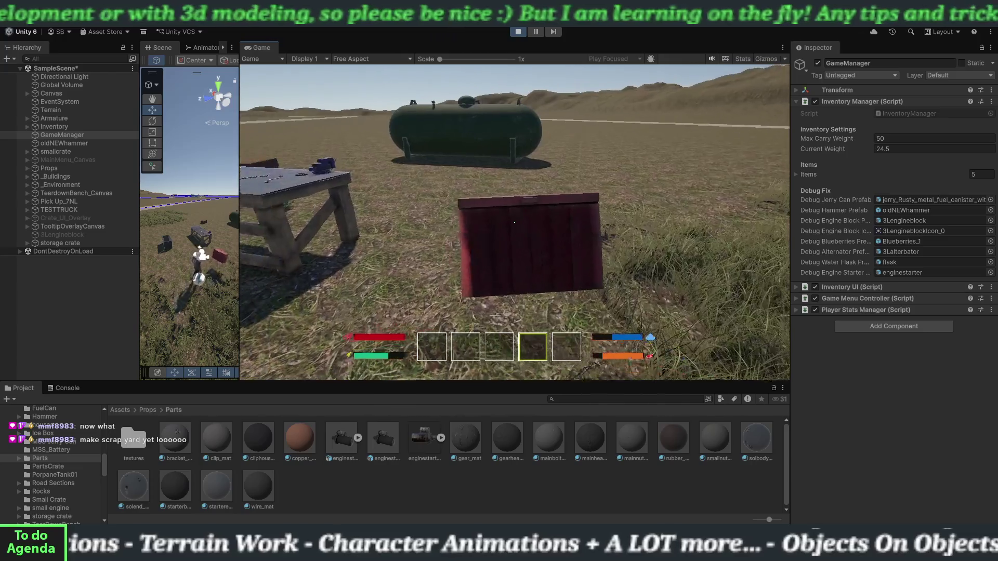
{"action": "key", "text": "w"}
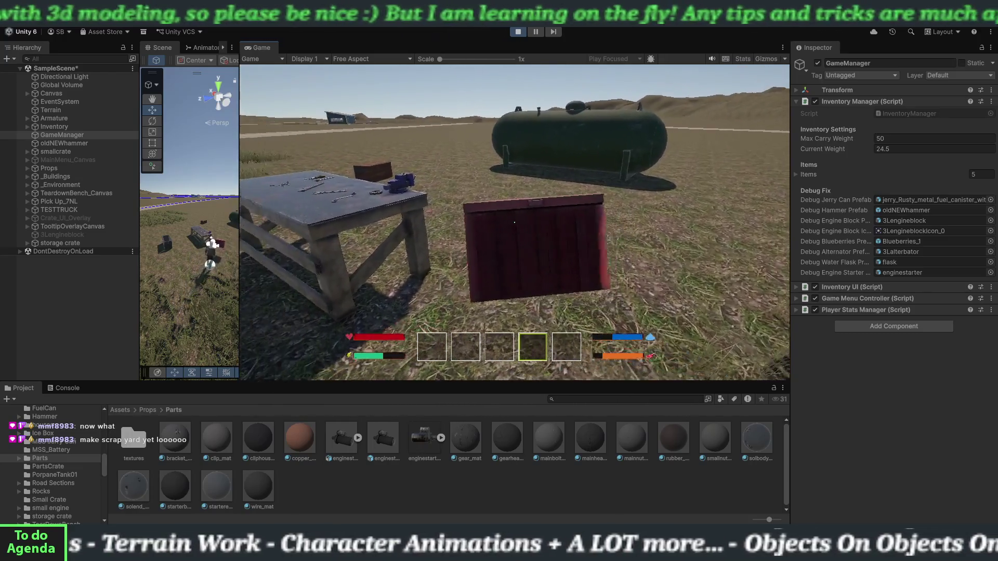
{"action": "left_click", "coordinate": [514, 222]}
Step: Fill the inventory to 50.0 lbs from the Parts Crate, return the copper and brown parts, leaving 39.0/40
{"action": "key", "text": "w"}
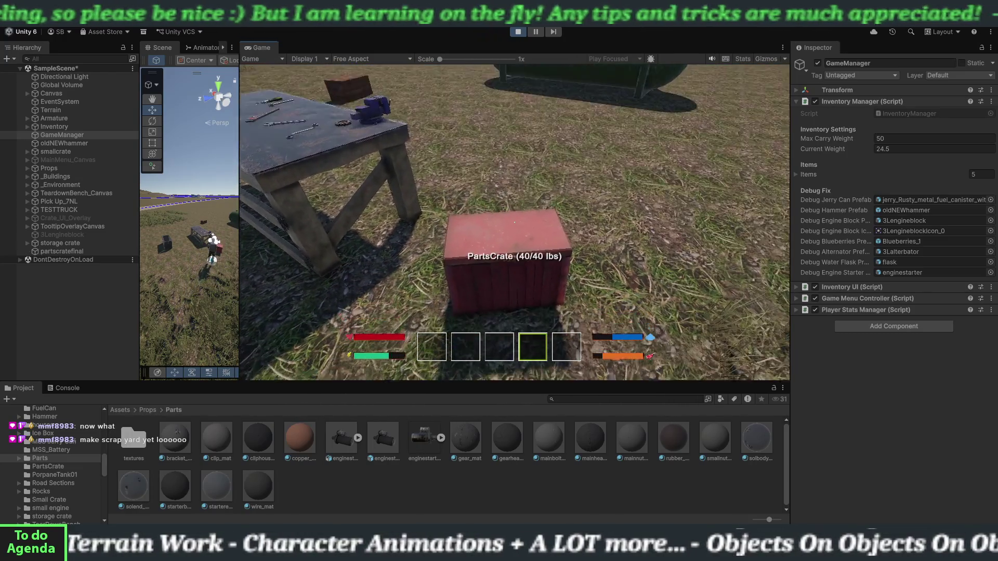
{"action": "key", "text": "e"}
{"action": "left_click", "coordinate": [557, 150]}
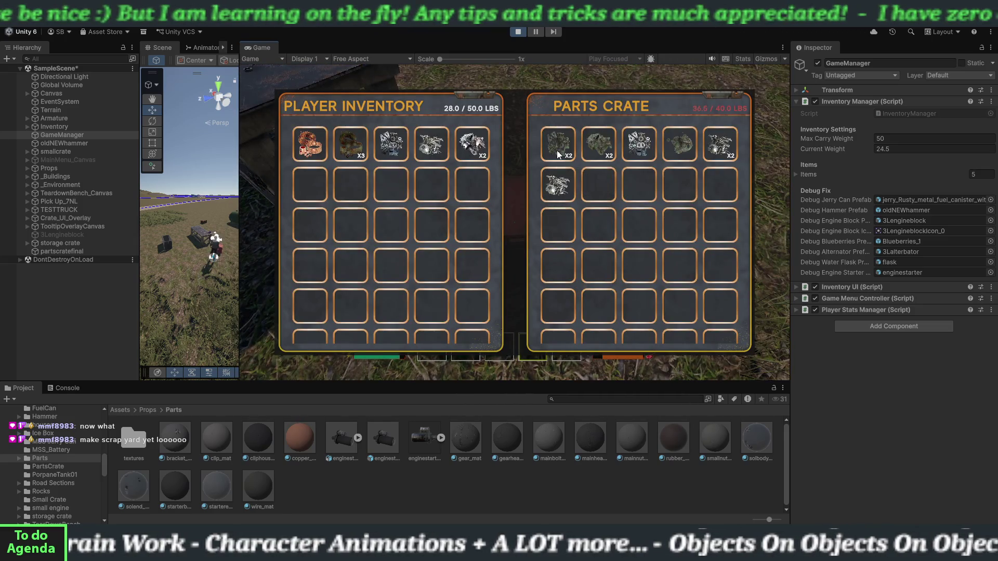
{"action": "left_click", "coordinate": [556, 151]}
{"action": "left_click", "coordinate": [556, 150]}
{"action": "left_click", "coordinate": [557, 151]}
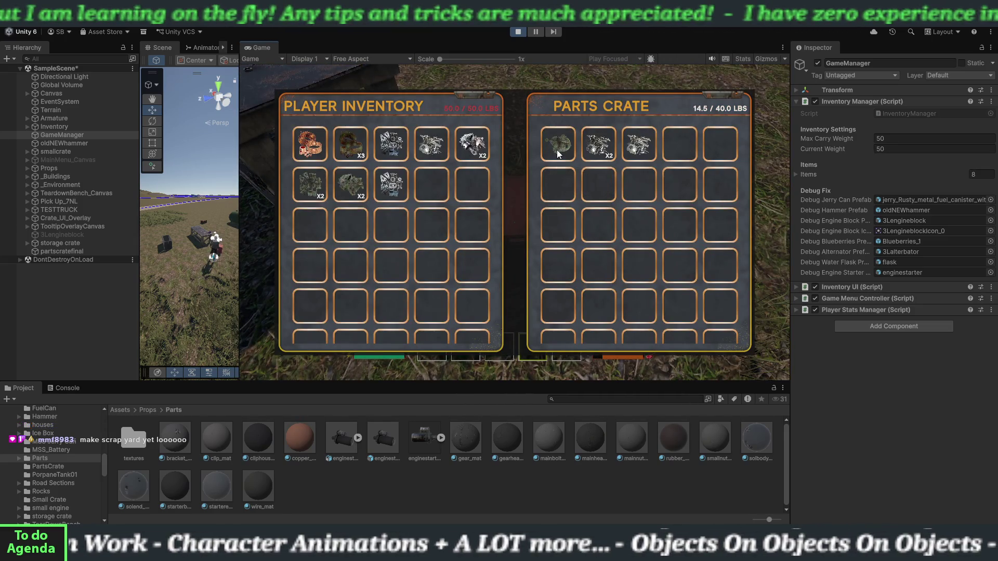
{"action": "left_click", "coordinate": [309, 148]}
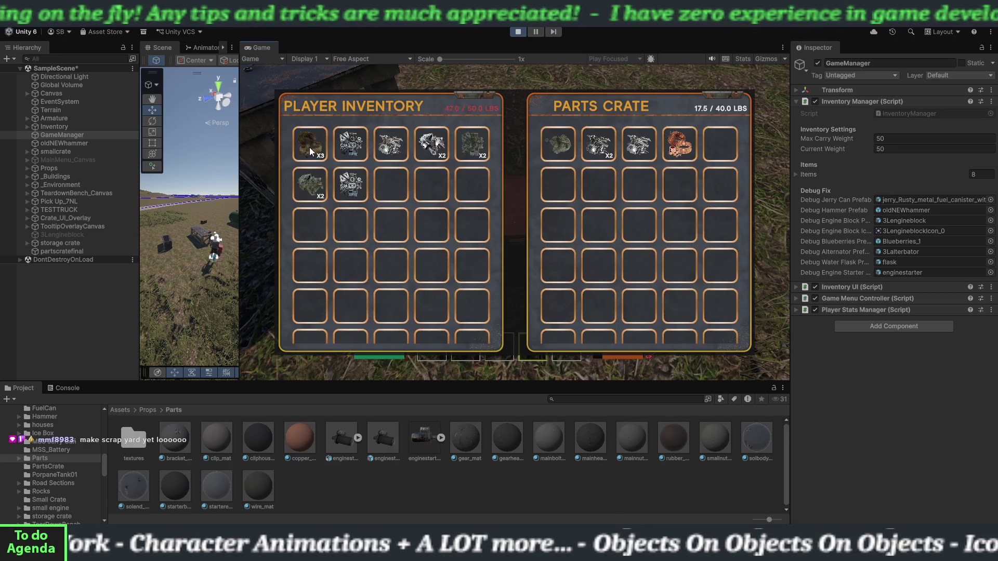
{"action": "left_click", "coordinate": [309, 147]}
{"action": "left_click", "coordinate": [310, 147]}
{"action": "left_click", "coordinate": [310, 147]}
{"action": "left_click", "coordinate": [310, 147]}
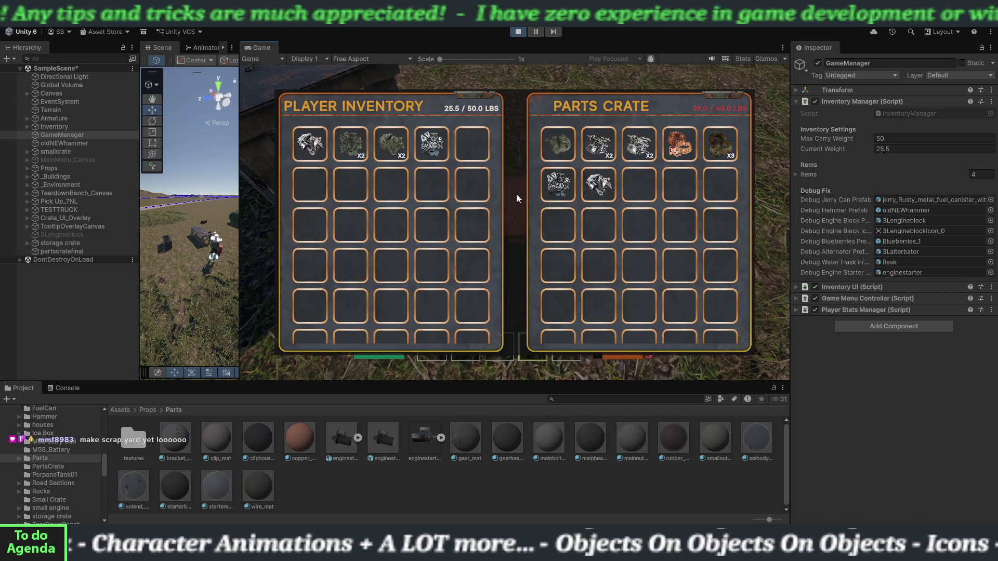
{"action": "key", "text": "Escape"}
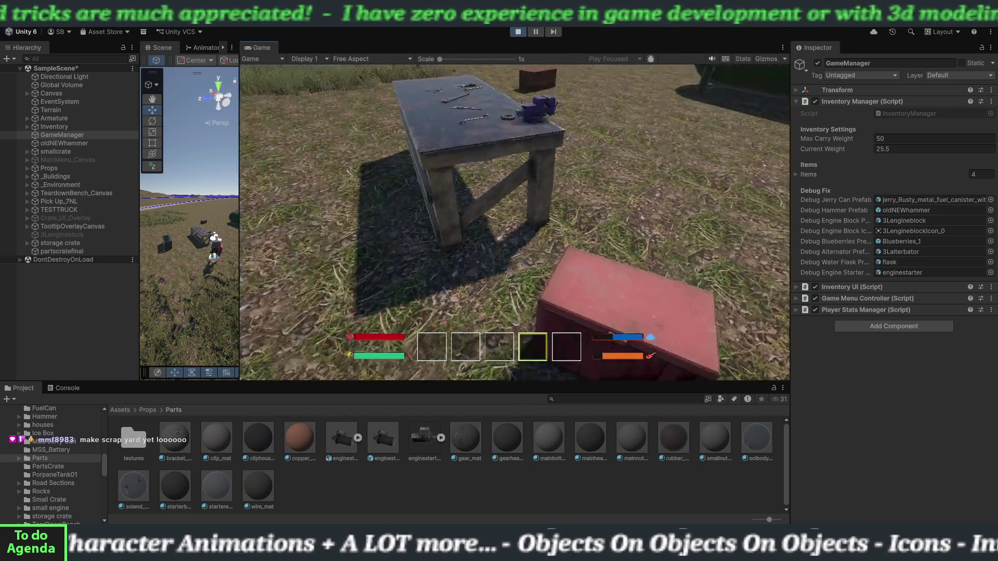
{"action": "key", "text": "w"}
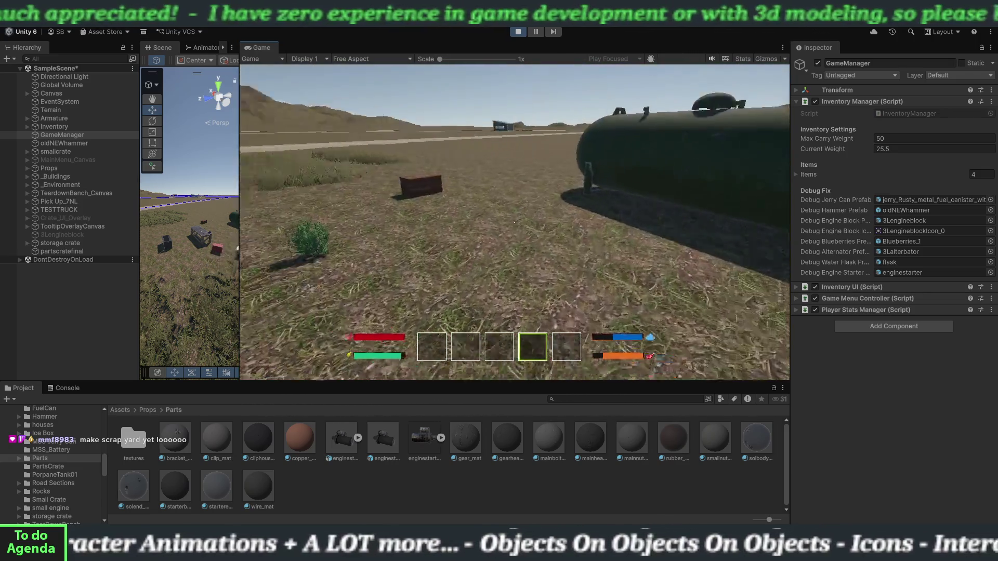
Step: Move all inventory items into the Storage Crate (65.9/100 lbs), then carry it over by the PartsCrate
{"action": "key", "text": "e"}
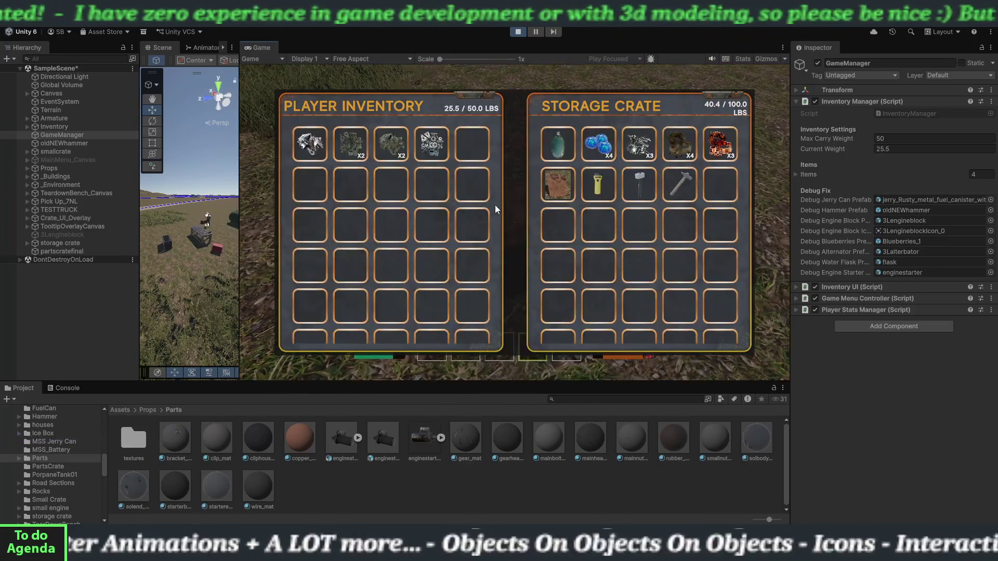
{"action": "left_click", "coordinate": [310, 144], "text": "shift"}
{"action": "left_click", "coordinate": [310, 143], "text": "shift"}
{"action": "left_click", "coordinate": [310, 144], "text": "shift"}
{"action": "left_click", "coordinate": [309, 143], "text": "shift"}
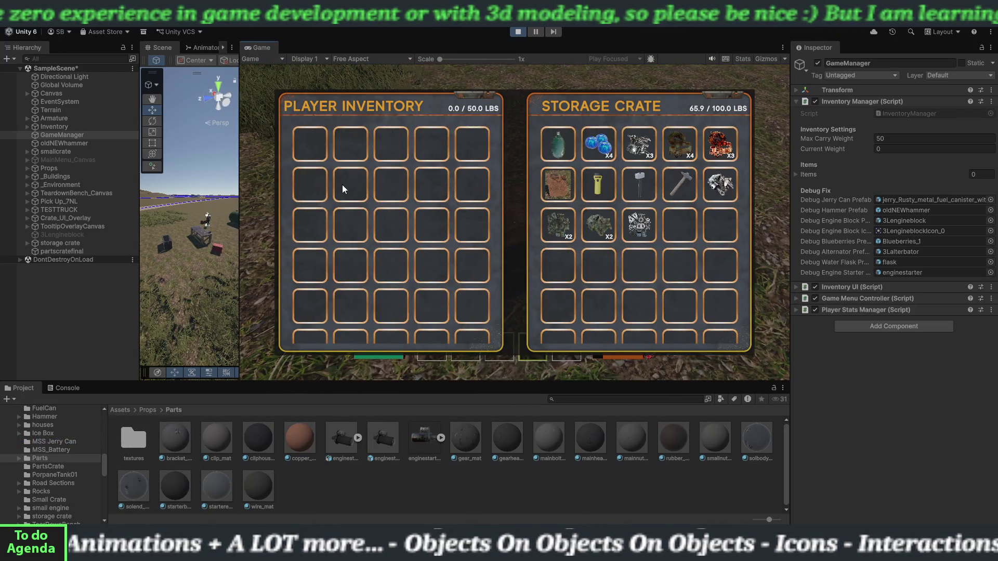
{"action": "key", "text": "e"}
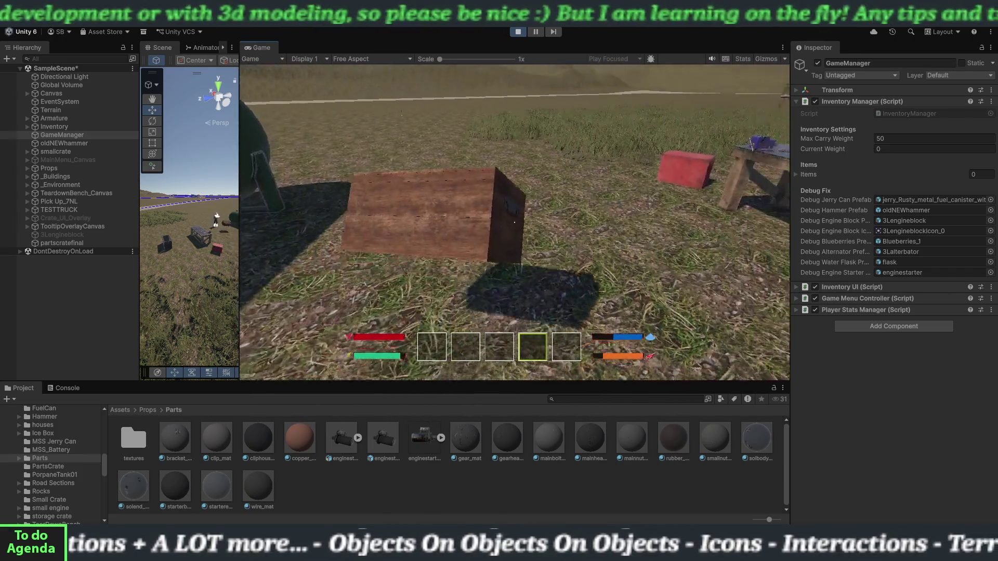
{"action": "key", "text": "w"}
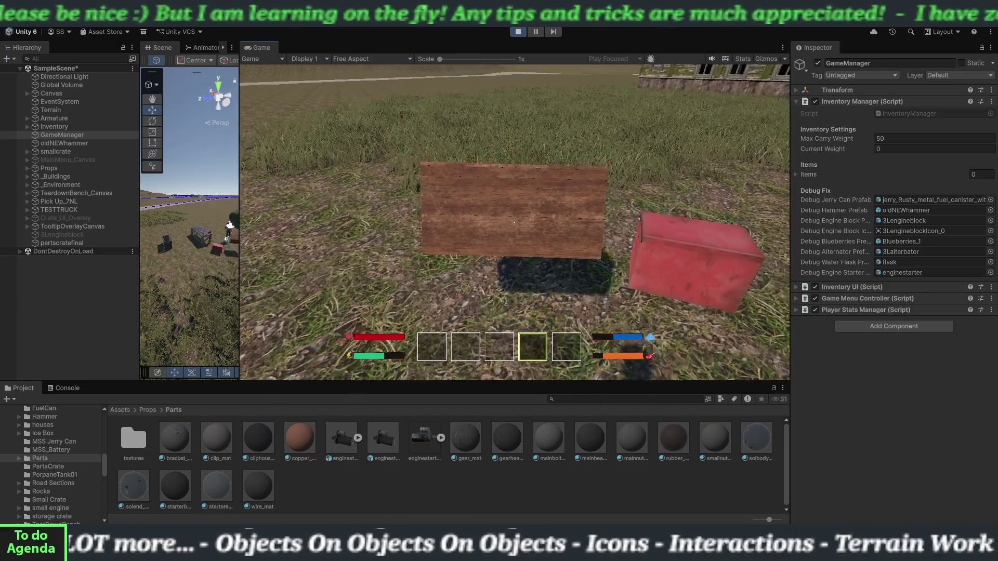
{"action": "key", "text": "e"}
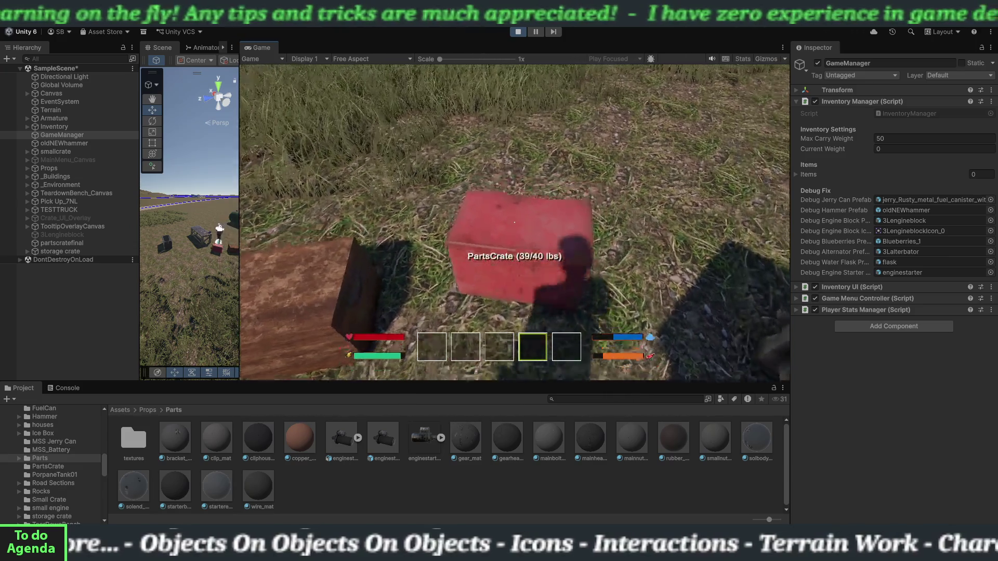
Step: Take every part out of the red Parts Crate into the player inventory
{"action": "key", "text": "e"}
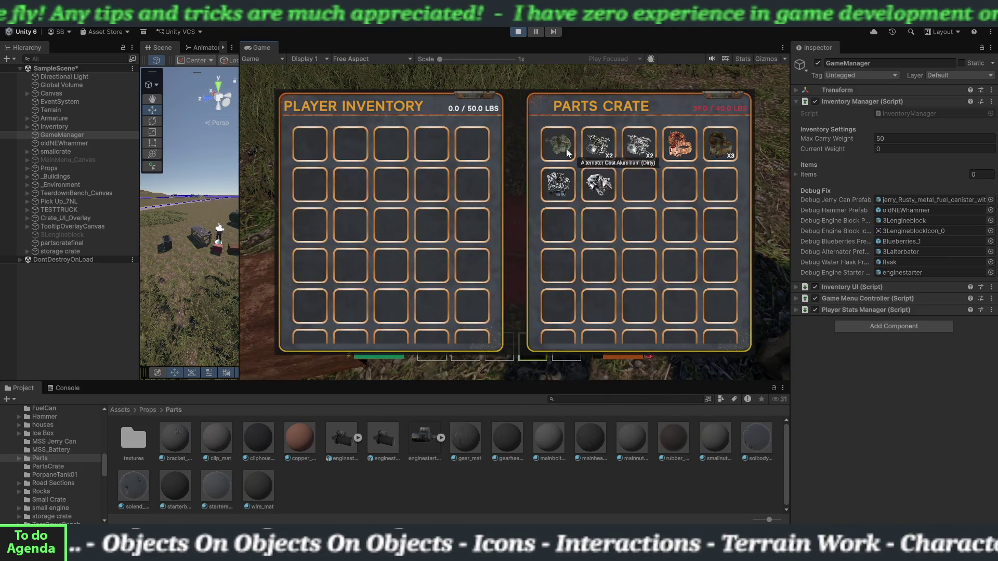
{"action": "left_click", "coordinate": [563, 149]}
{"action": "left_click", "coordinate": [563, 148]}
{"action": "left_click", "coordinate": [563, 147]}
{"action": "left_click", "coordinate": [563, 147]}
{"action": "left_click", "coordinate": [563, 148]}
{"action": "left_click", "coordinate": [562, 147]}
{"action": "left_click", "coordinate": [563, 148]}
{"action": "left_click", "coordinate": [563, 147]}
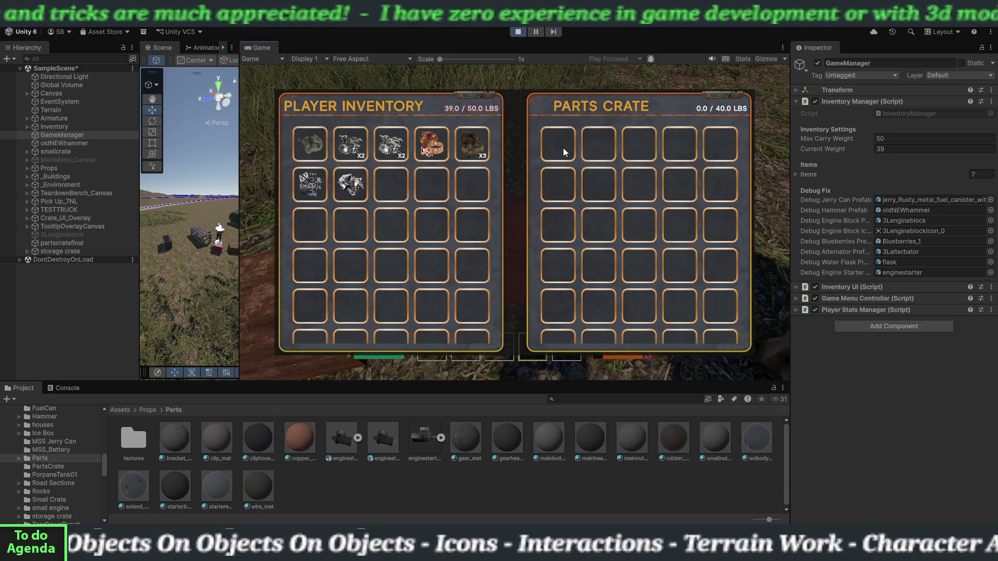
{"action": "key", "text": "e"}
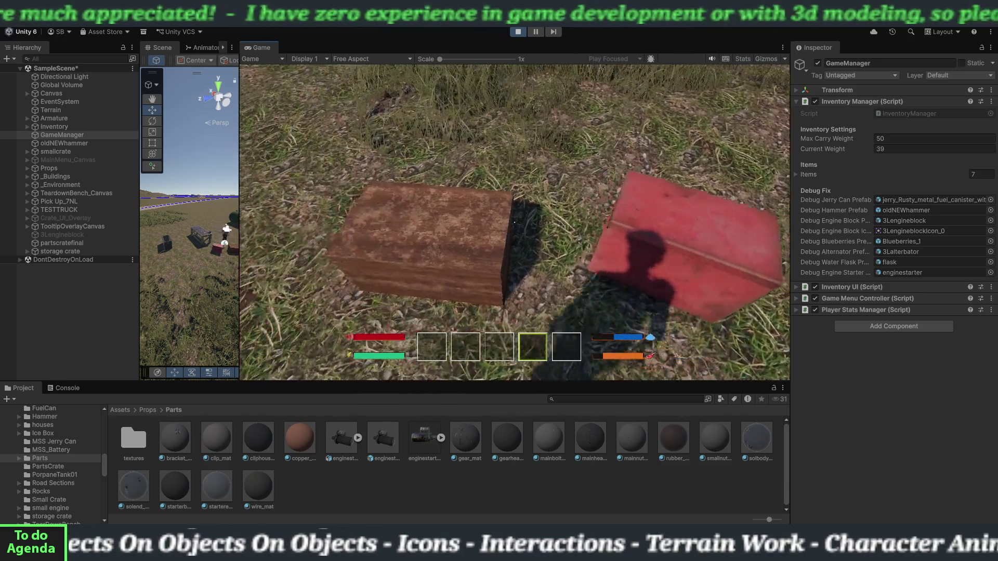
Step: Deposit all the parts into the storage crate, bringing it to 104.9/100 lbs
{"action": "key", "text": "e"}
{"action": "left_click", "coordinate": [320, 140]}
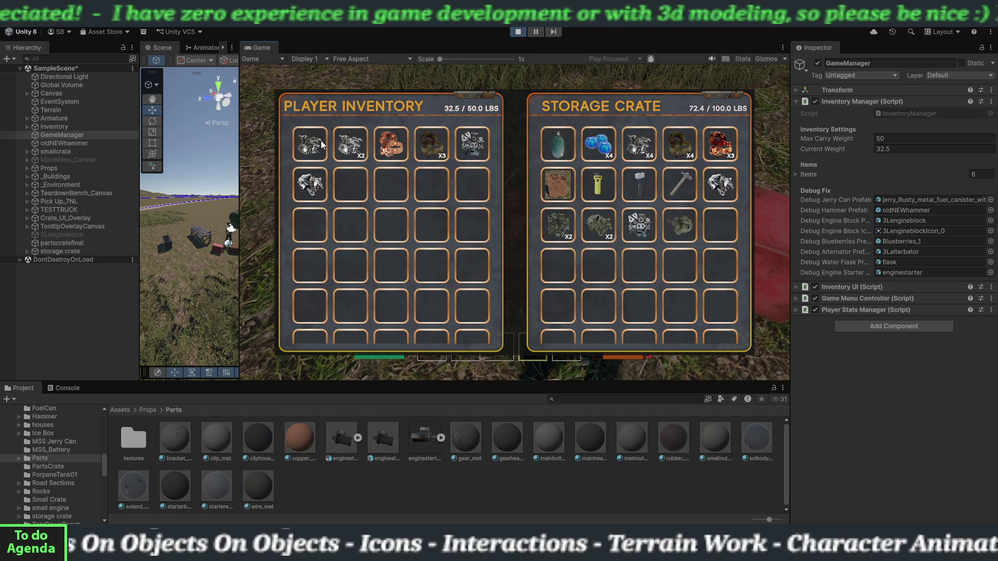
{"action": "left_click", "coordinate": [320, 140]}
{"action": "left_click", "coordinate": [320, 140]}
{"action": "left_click", "coordinate": [320, 140]}
{"action": "left_click", "coordinate": [320, 140]}
{"action": "left_click", "coordinate": [321, 140]}
{"action": "left_click", "coordinate": [321, 141]}
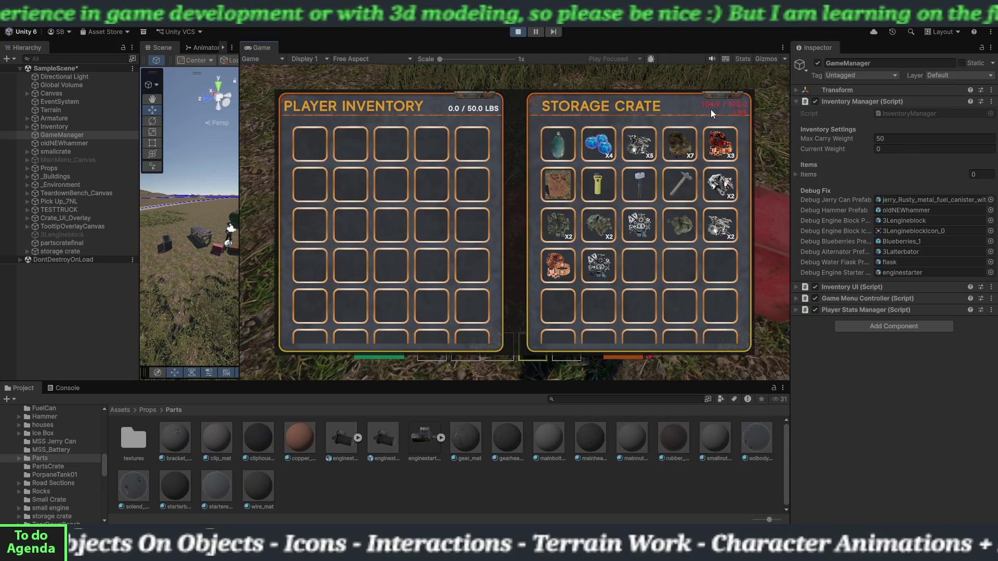
{"action": "key", "text": "e"}
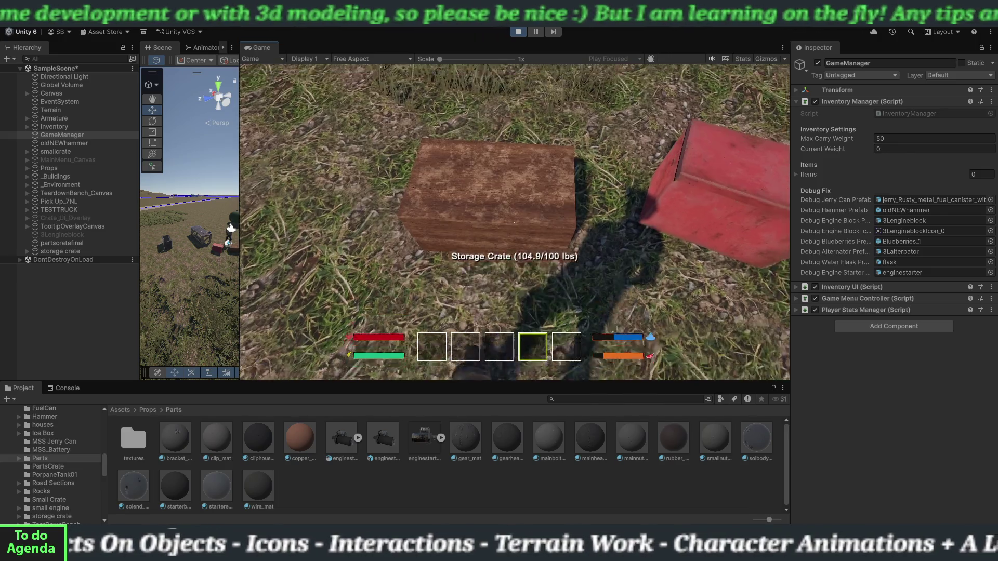
Step: Carry the overloaded storage crate a short way, set it down, and stop the play test
{"action": "key", "text": "f"}
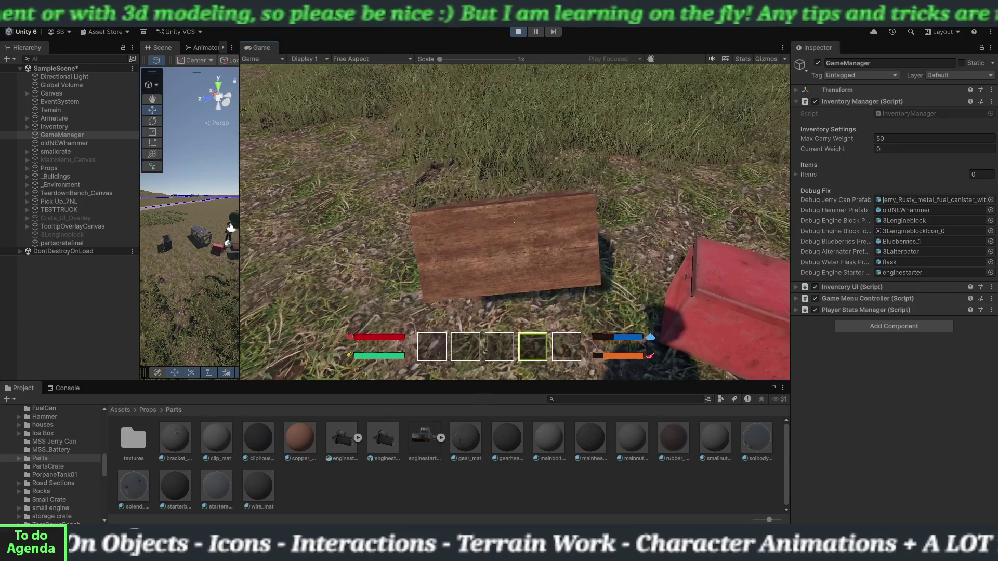
{"action": "key", "text": "a"}
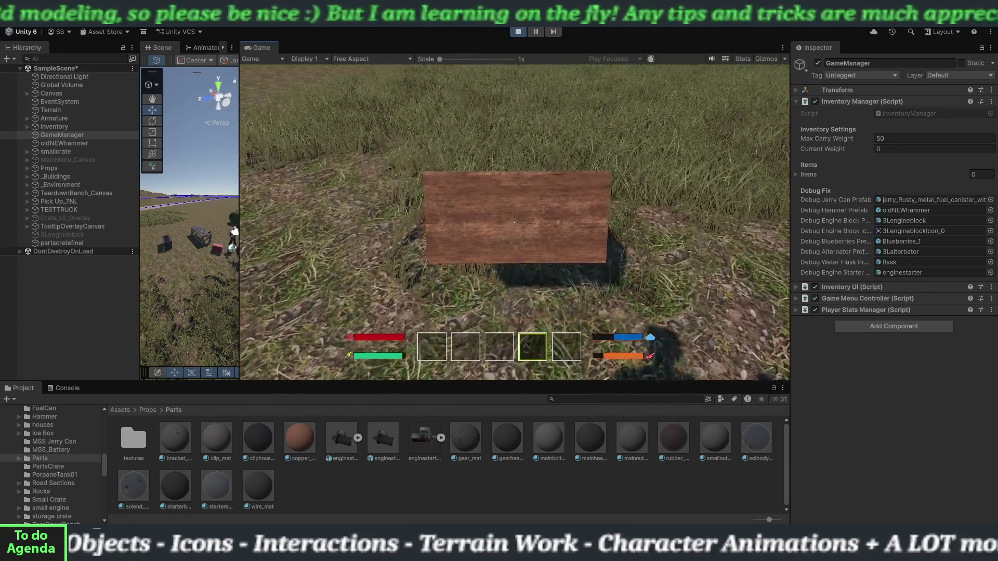
{"action": "key", "text": "d"}
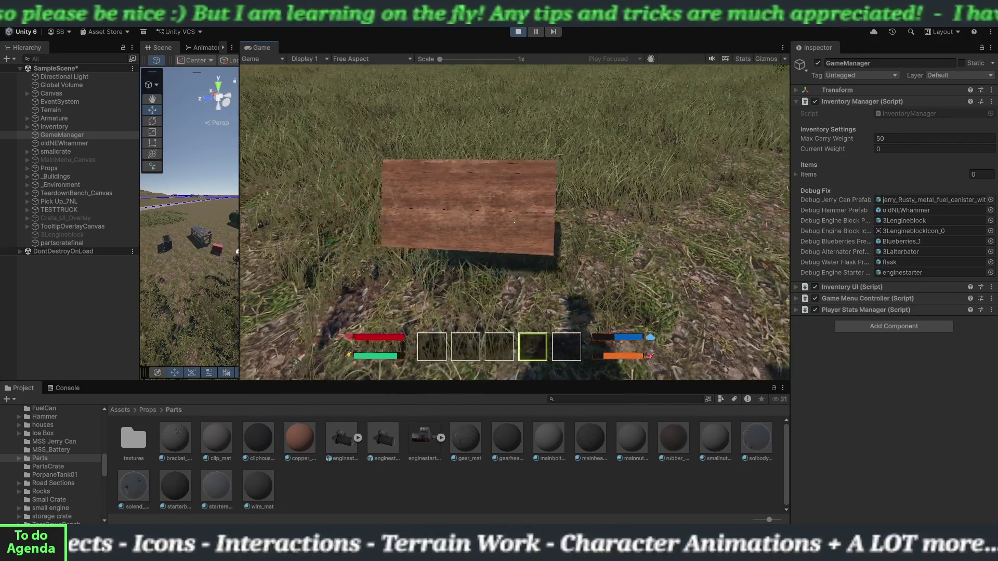
{"action": "key", "text": "f"}
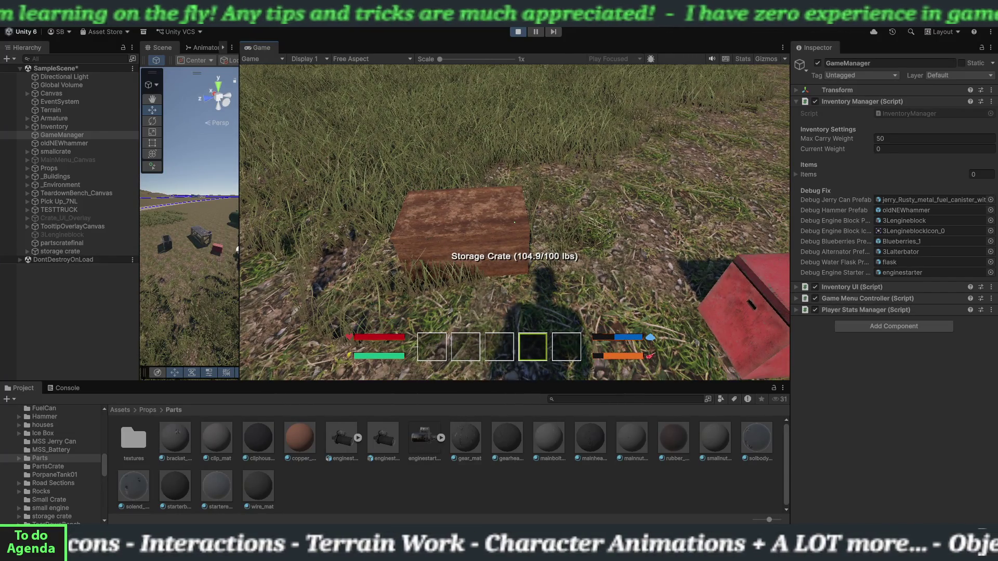
{"action": "key", "text": "w"}
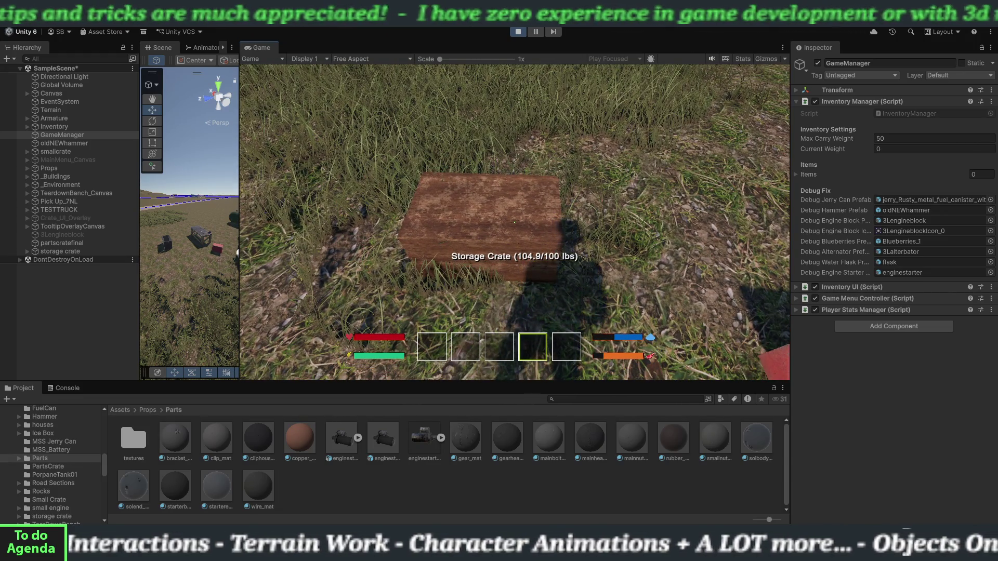
{"action": "key", "text": "Escape"}
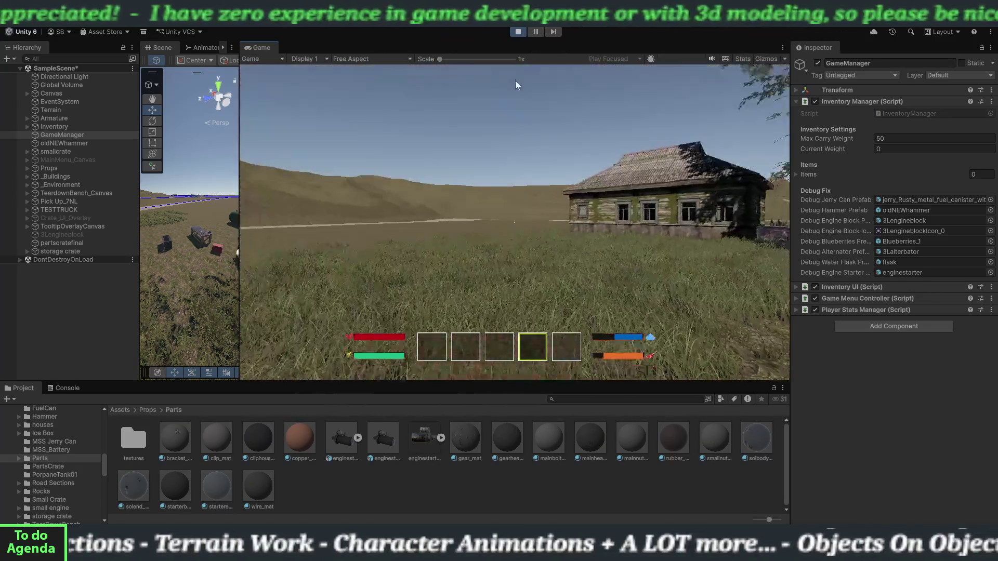
{"action": "left_click", "coordinate": [518, 31]}
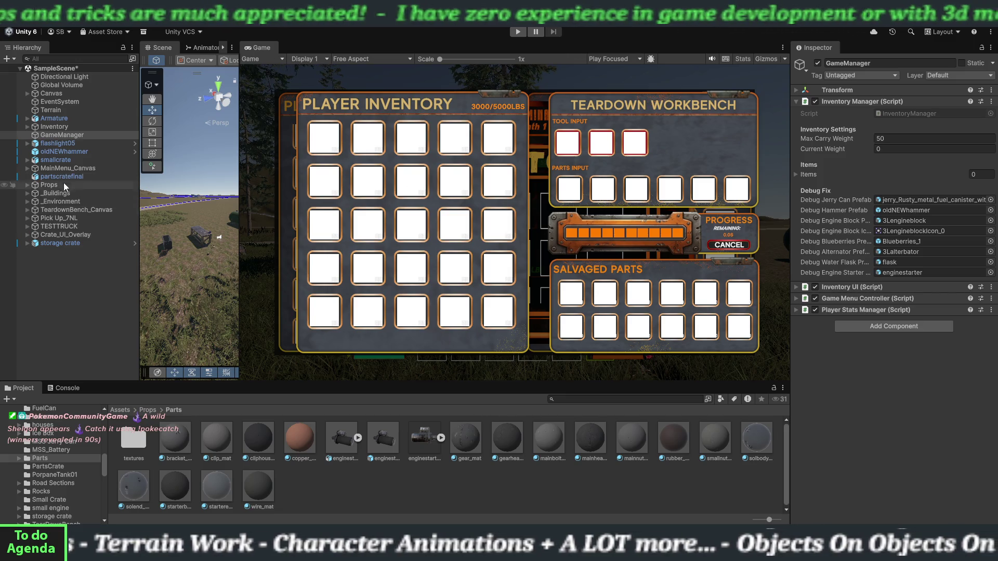
Step: Change the Armature's Pickup System Max Lift Weight from 200 to 102 and enter Play mode
{"action": "left_click", "coordinate": [53, 119]}
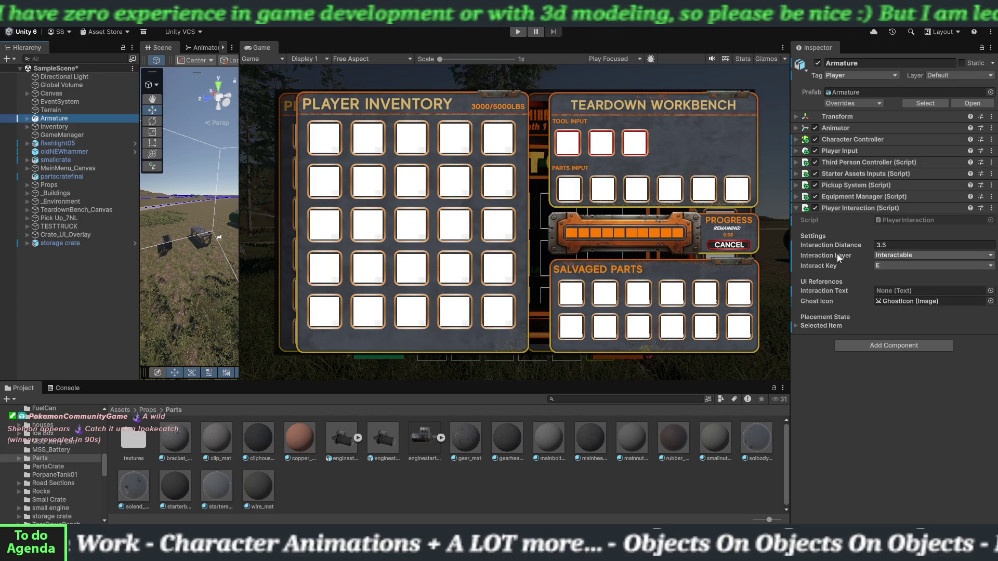
{"action": "left_click", "coordinate": [797, 207]}
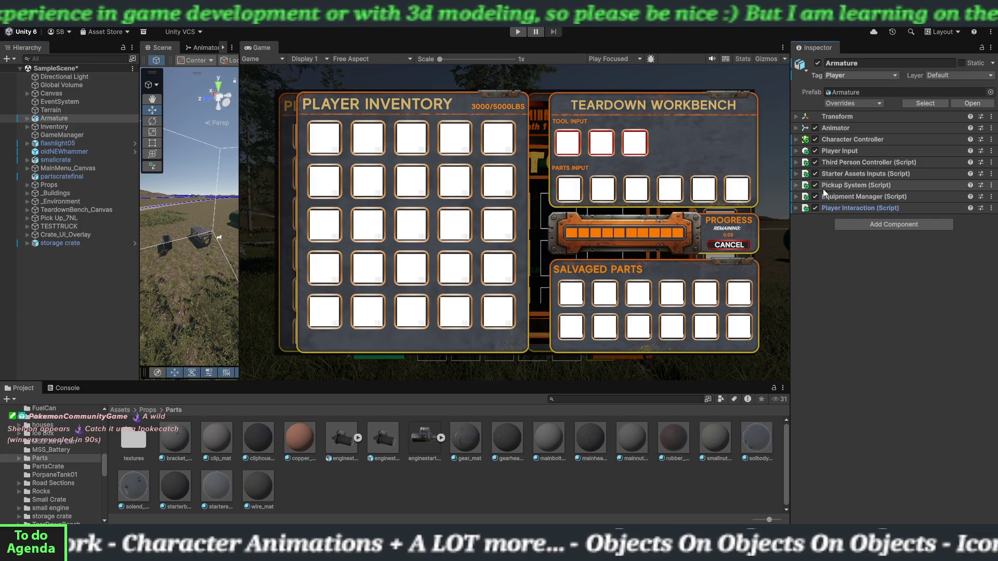
{"action": "left_click", "coordinate": [809, 186]}
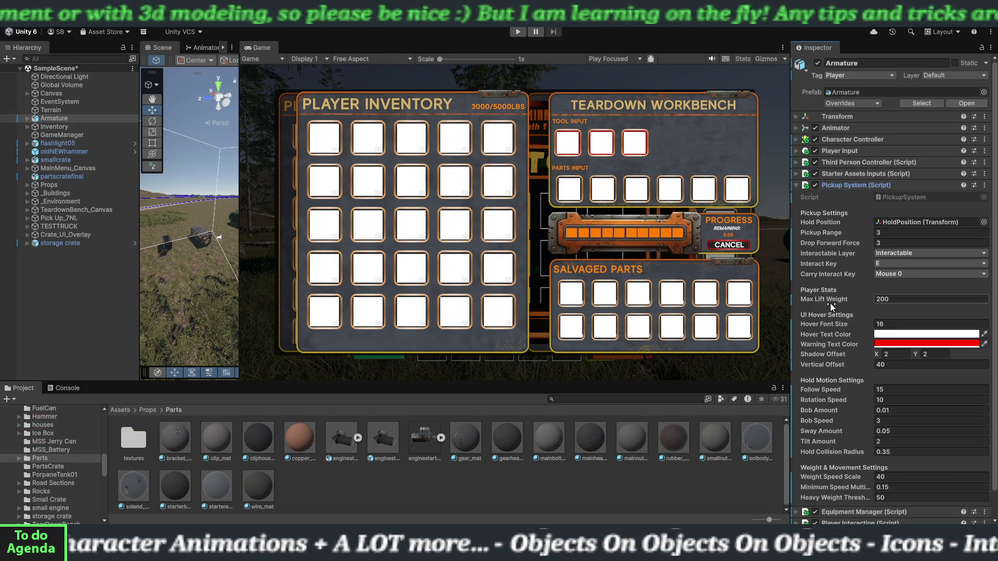
{"action": "left_click", "coordinate": [889, 300]}
{"action": "type", "text": "102"}
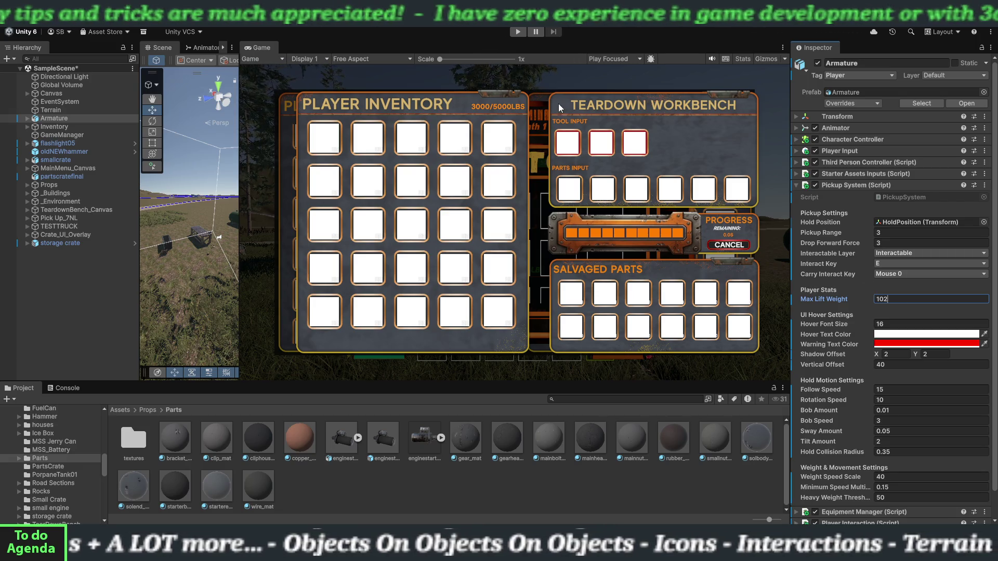
{"action": "left_click", "coordinate": [518, 31]}
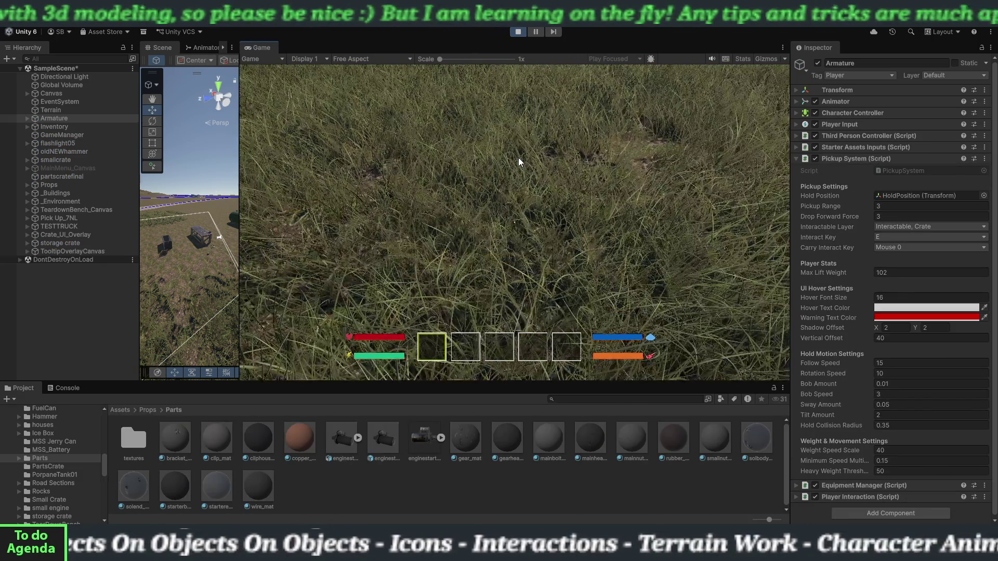
Step: During play, walk toward the workbench and change Max Lift Weight to 50
{"action": "left_click", "coordinate": [534, 170]}
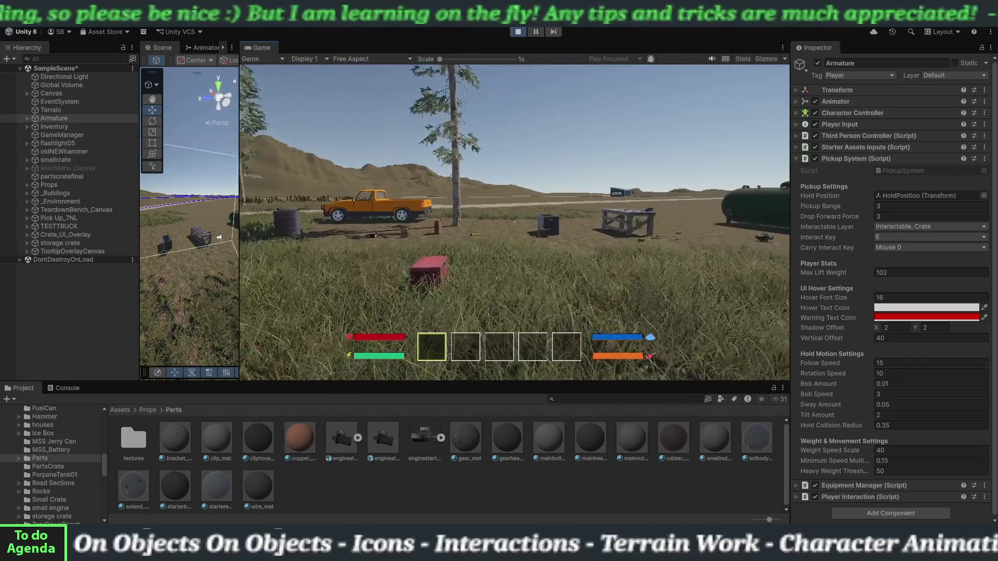
{"action": "key", "text": "w"}
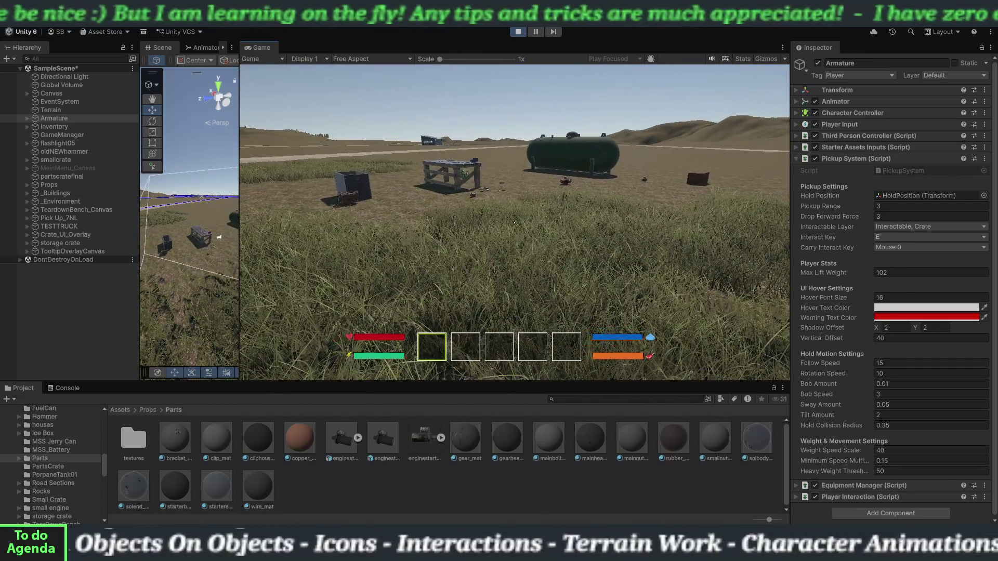
{"action": "key", "text": "Escape"}
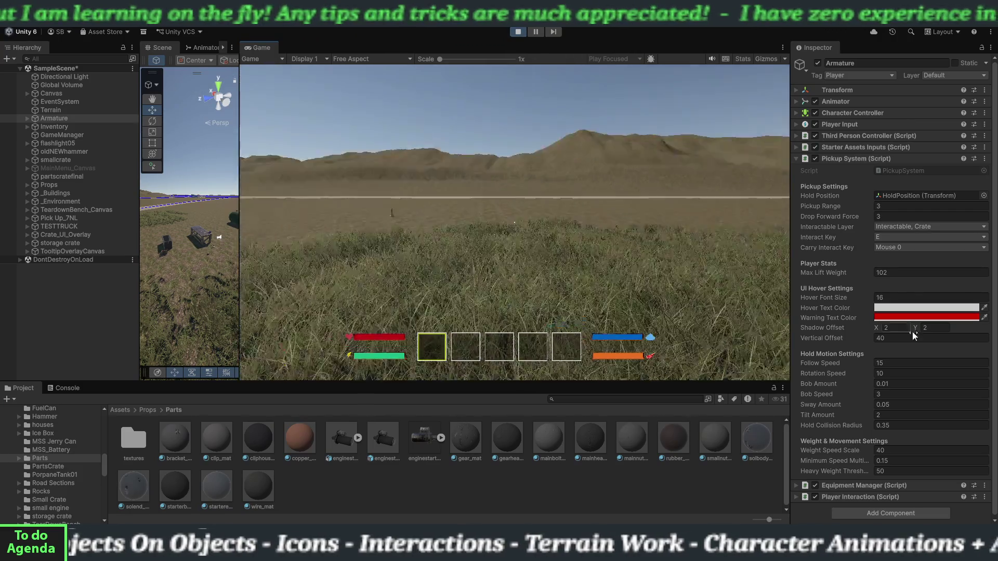
{"action": "left_click", "coordinate": [893, 272]}
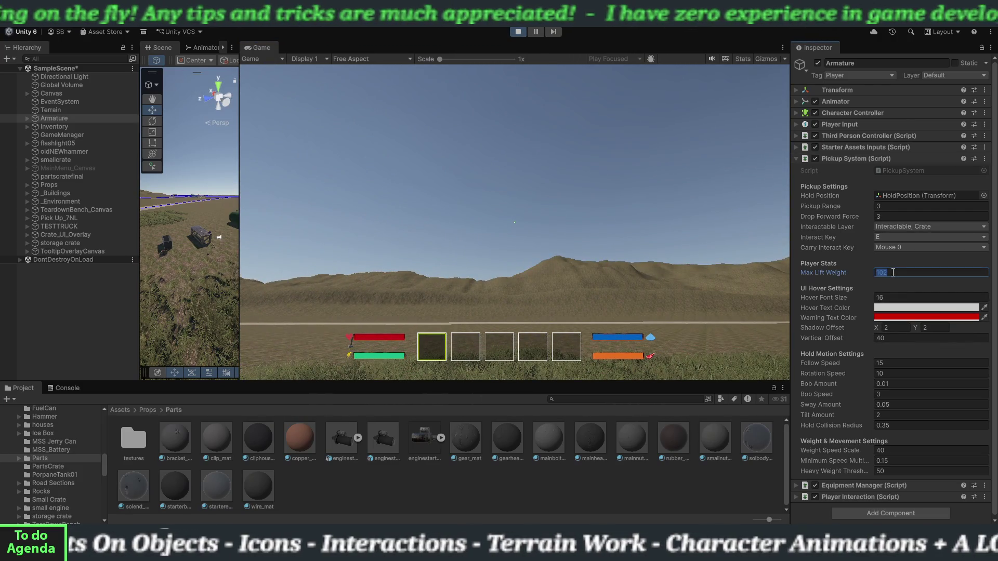
{"action": "type", "text": "50"}
{"action": "left_click", "coordinate": [549, 179]}
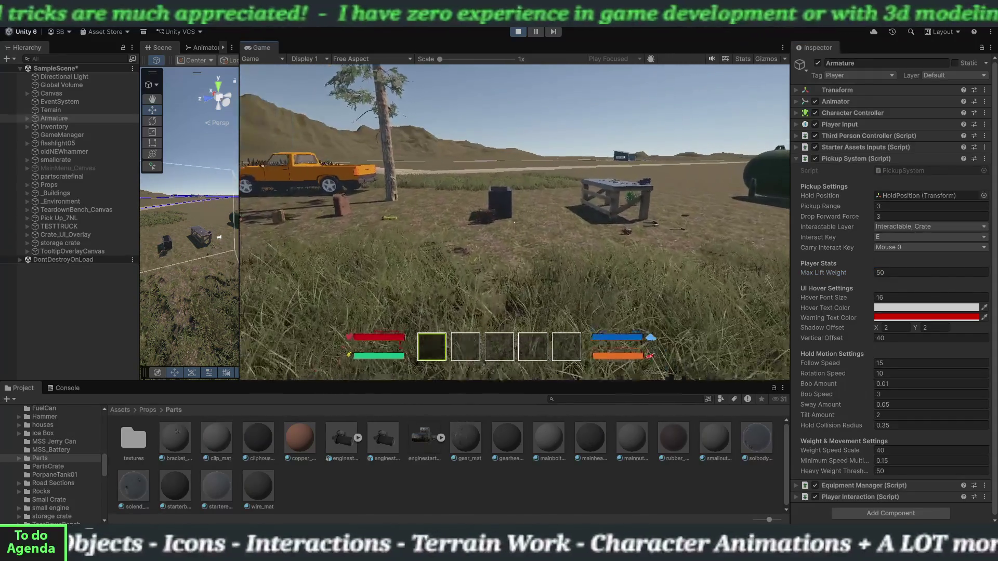
Step: Walk up to the engine block and raise Max Lift Weight to 100
{"action": "key", "text": "w"}
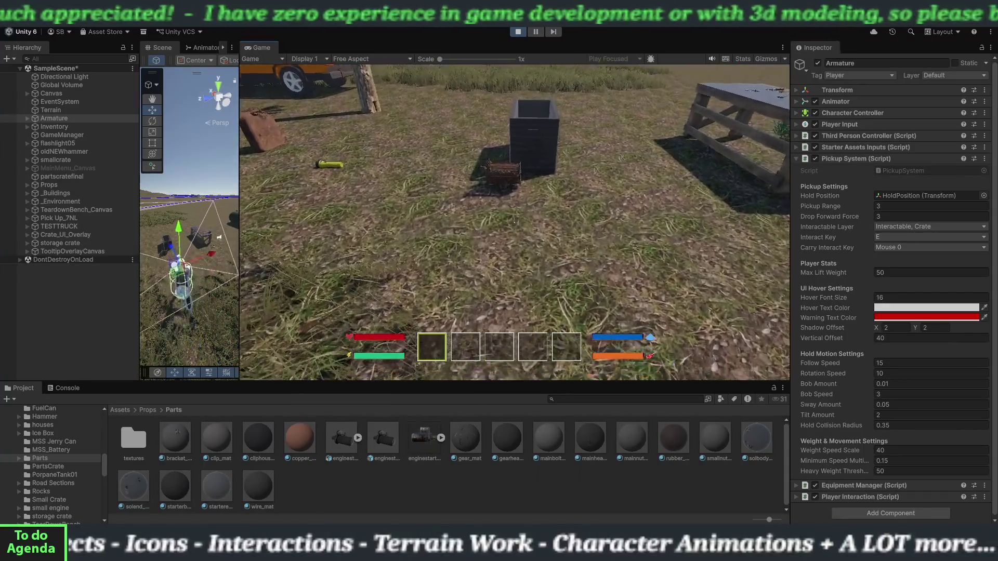
{"action": "key", "text": "w"}
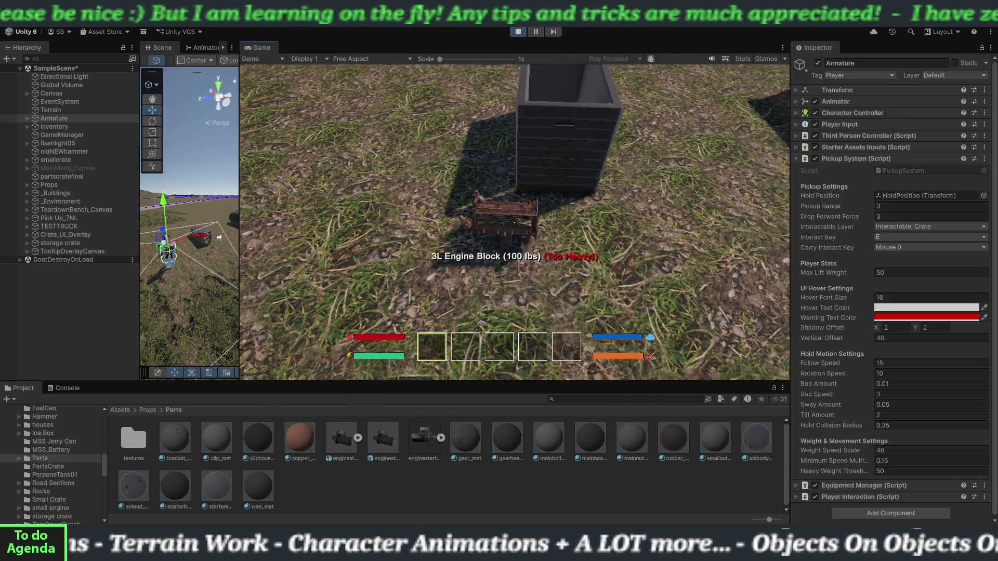
{"action": "left_click", "coordinate": [894, 273]}
{"action": "type", "text": "100"}
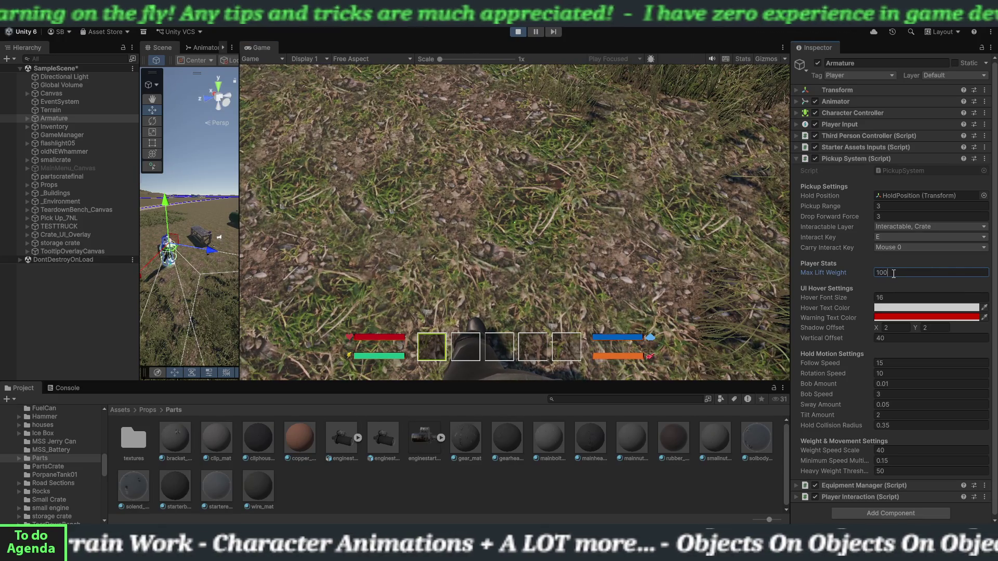
{"action": "left_click", "coordinate": [713, 263]}
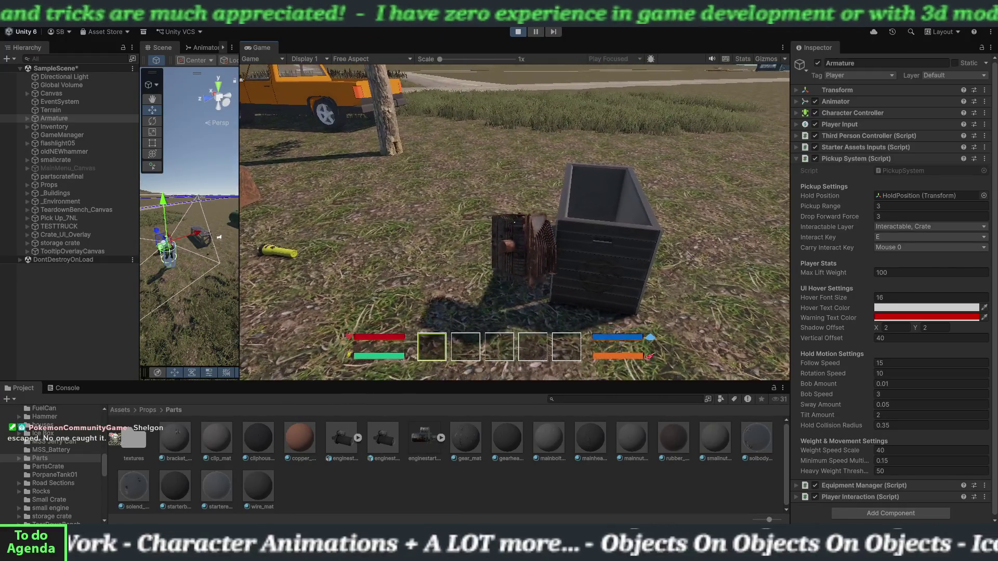
Step: Carry the 100 lbs engine block, drop it beside the crate, and stop the play test
{"action": "key", "text": "s"}
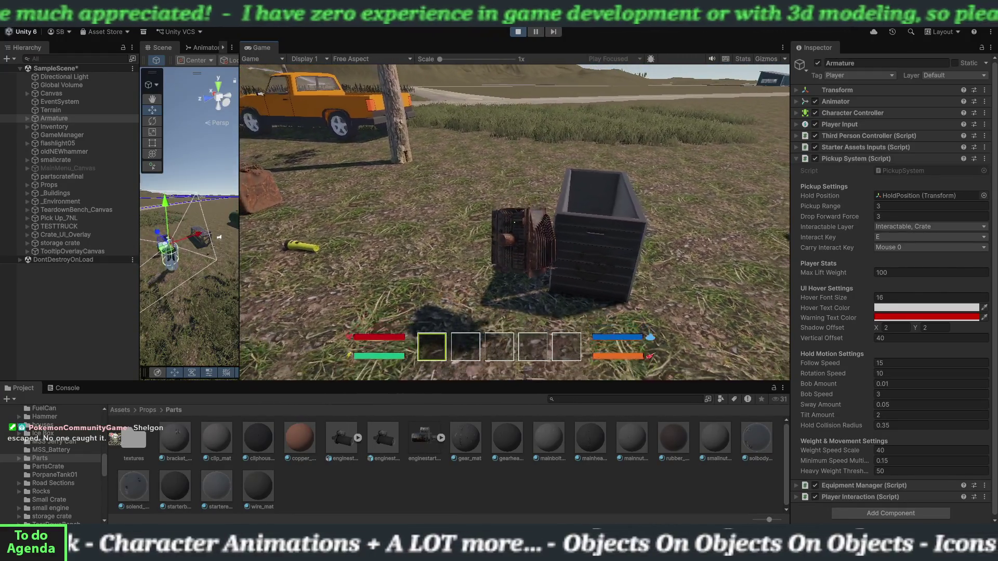
{"action": "key", "text": "w"}
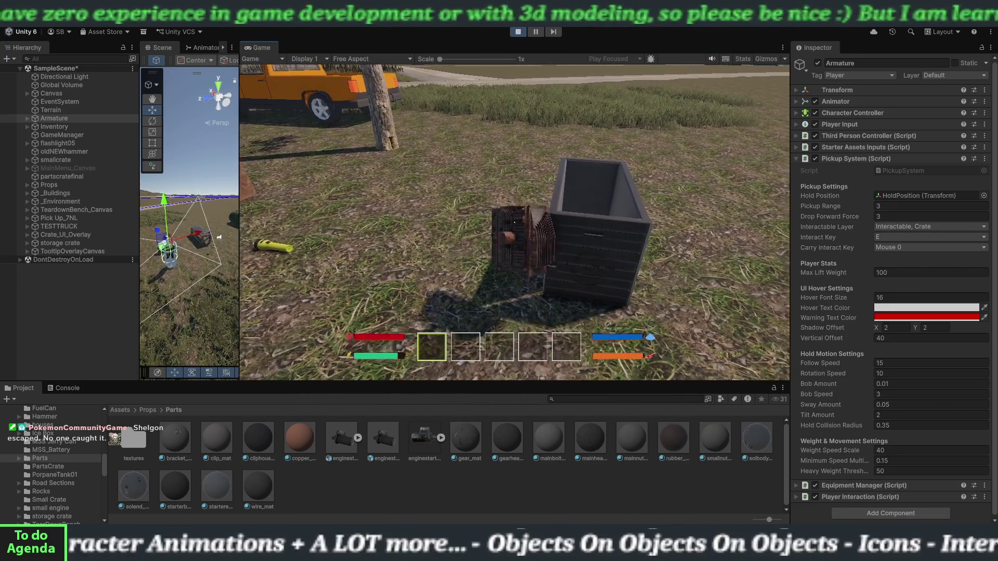
{"action": "key", "text": "w"}
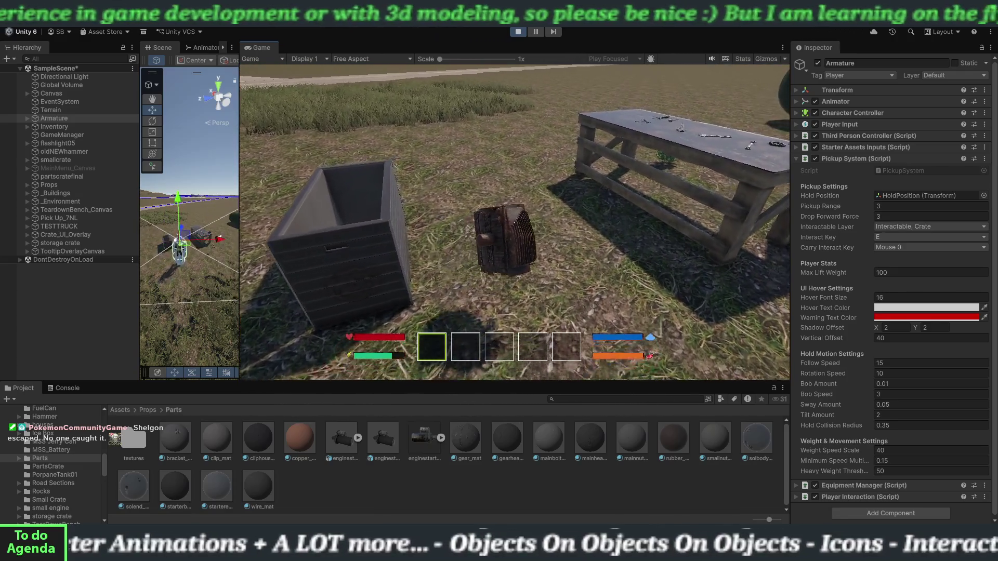
{"action": "key", "text": "e"}
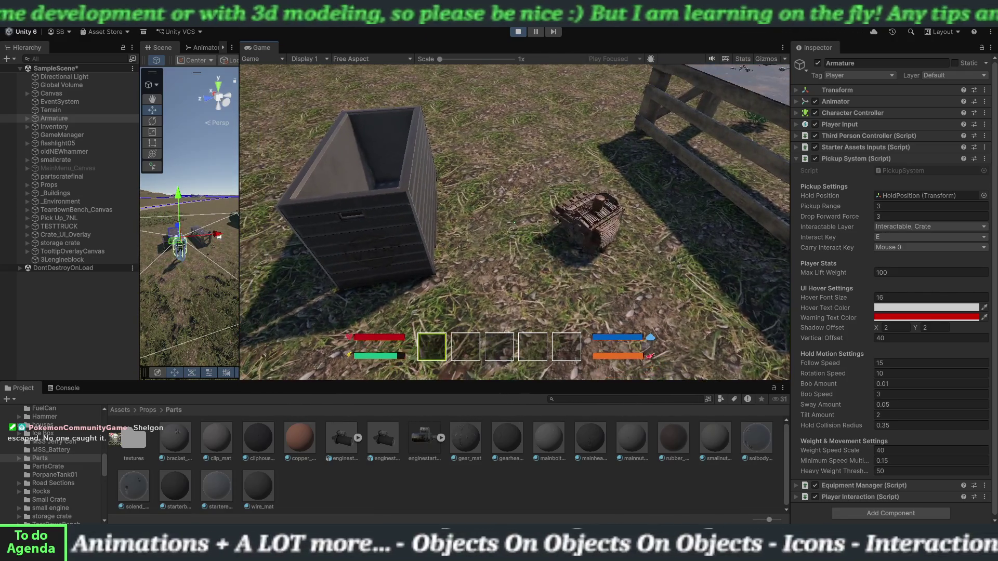
{"action": "key", "text": "Escape"}
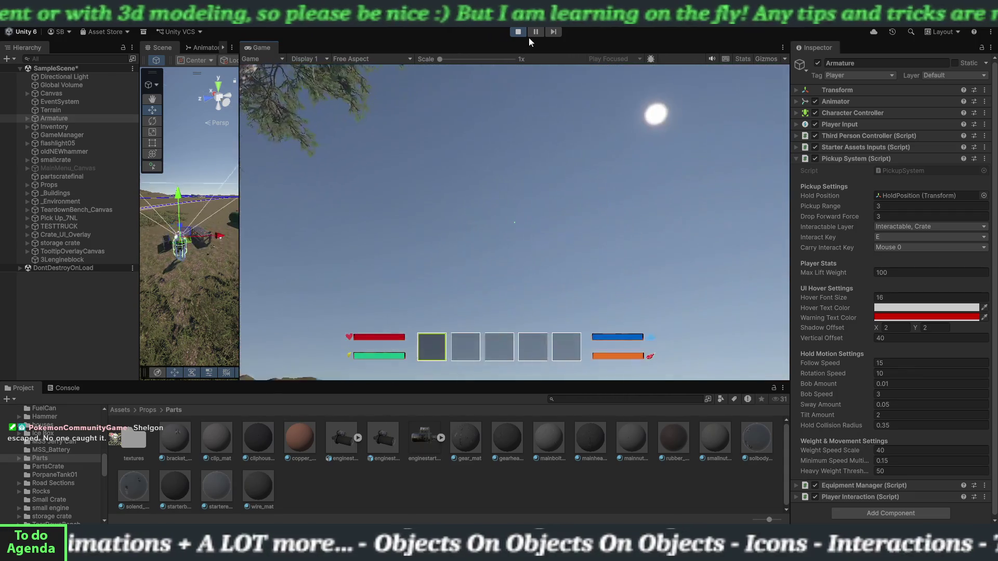
{"action": "left_click", "coordinate": [519, 32]}
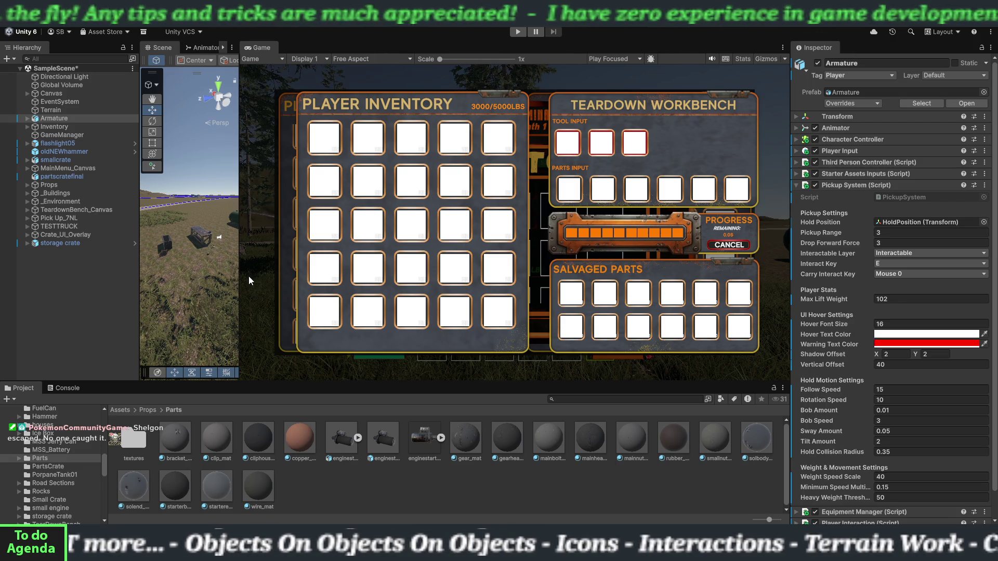
Step: Widen the Scene view, set Max Lift Weight to 200, and select the storage crate
{"action": "left_click_drag", "start_coordinate": [240, 277], "coordinate": [666, 259]}
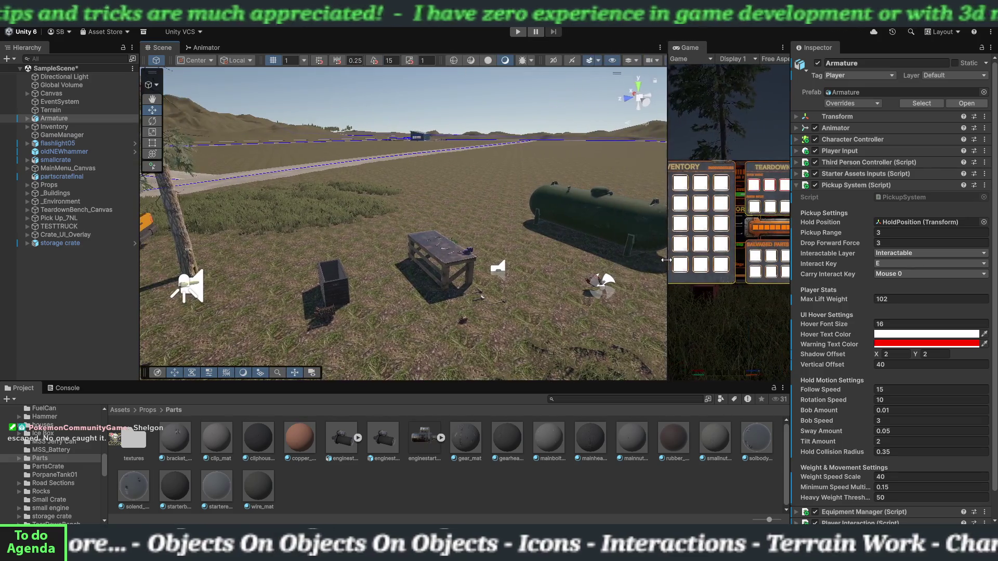
{"action": "scroll", "coordinate": [494, 300], "scroll_direction": "down", "scroll_amount": 2}
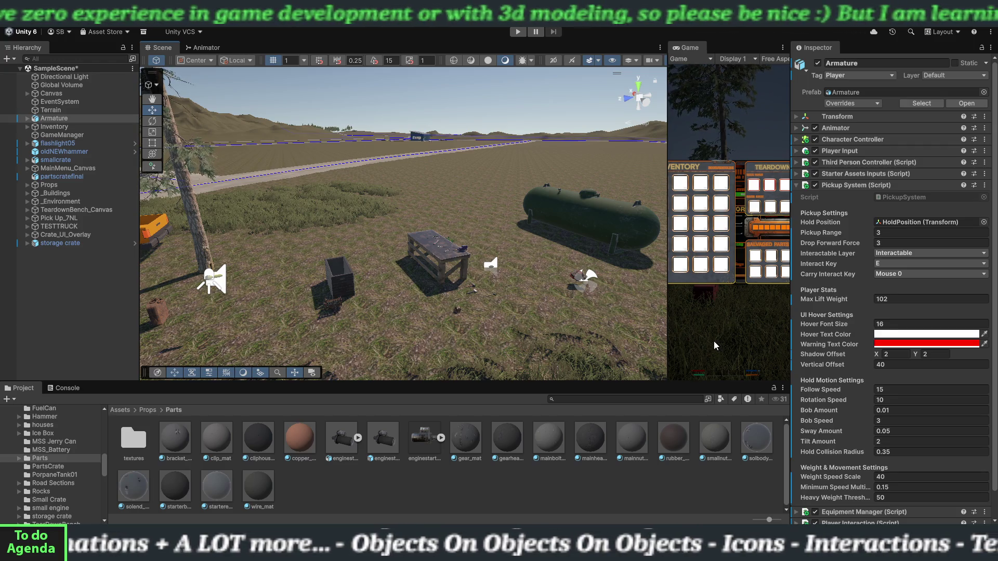
{"action": "left_click", "coordinate": [882, 299]}
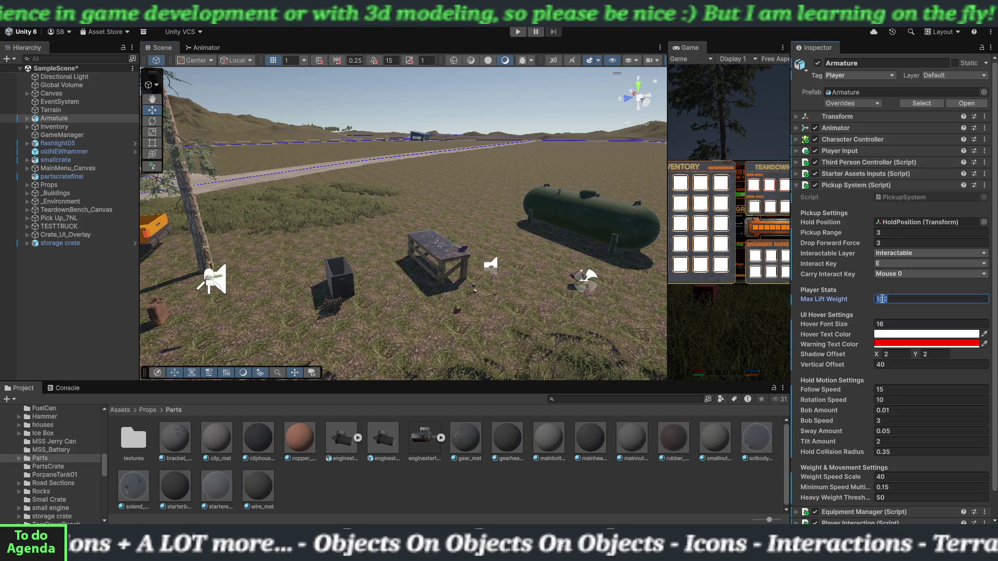
{"action": "type", "text": "200"}
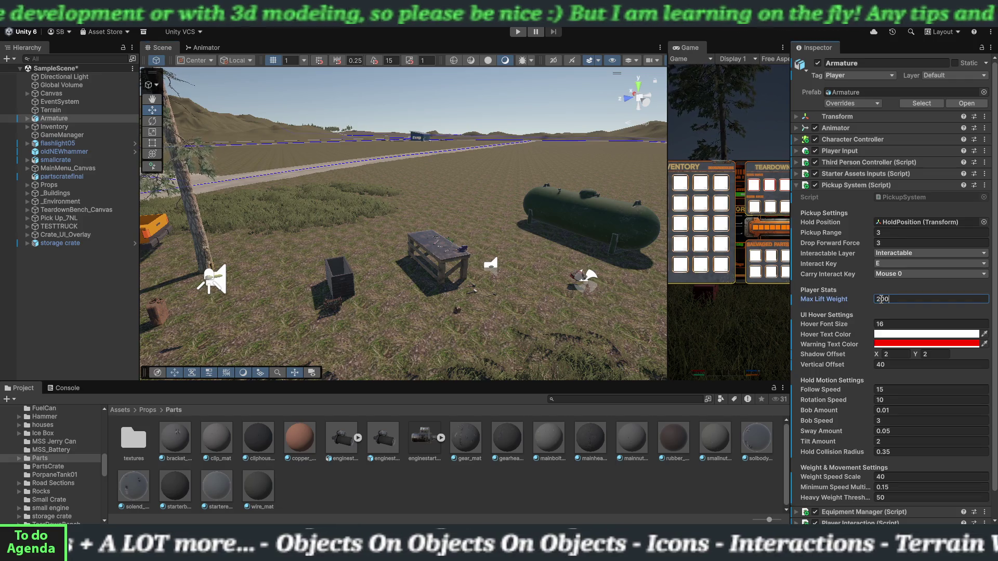
{"action": "key", "text": "Return"}
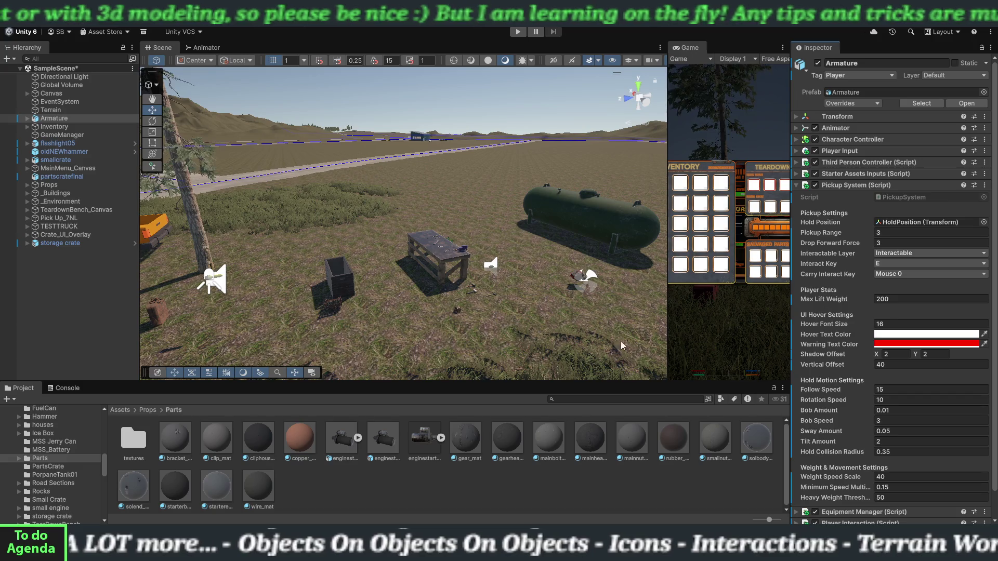
{"action": "left_click", "coordinate": [82, 243]}
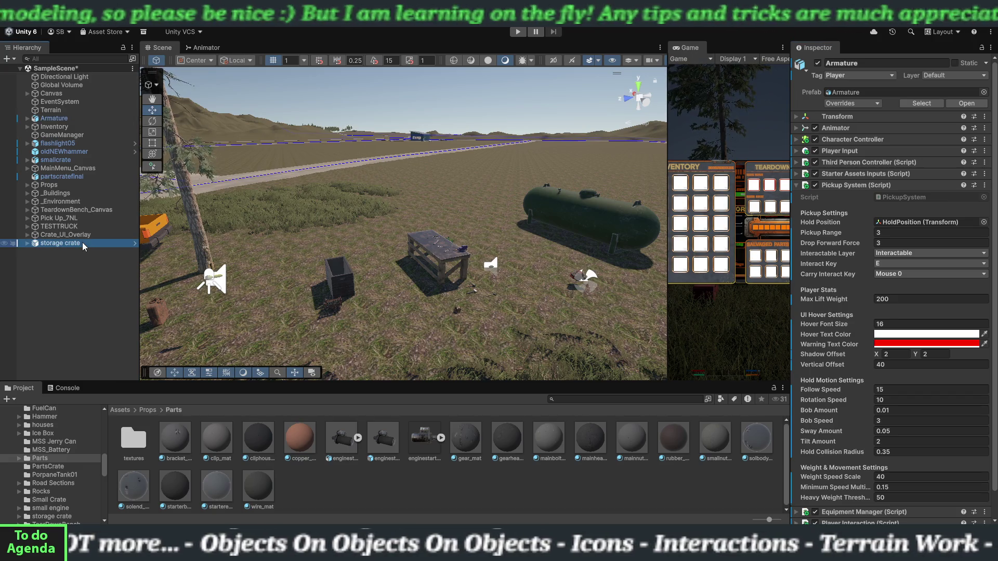
Step: Clear the Hierarchy selection and scroll the Project folder tree down to Scripts
{"action": "left_click", "coordinate": [89, 264]}
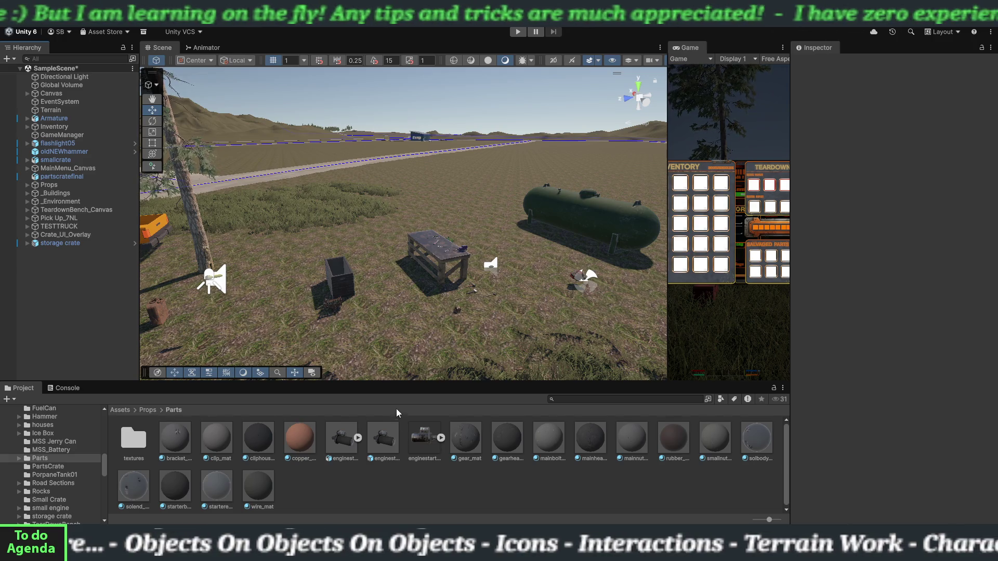
{"action": "scroll", "coordinate": [44, 494], "scroll_direction": "down", "scroll_amount": 2}
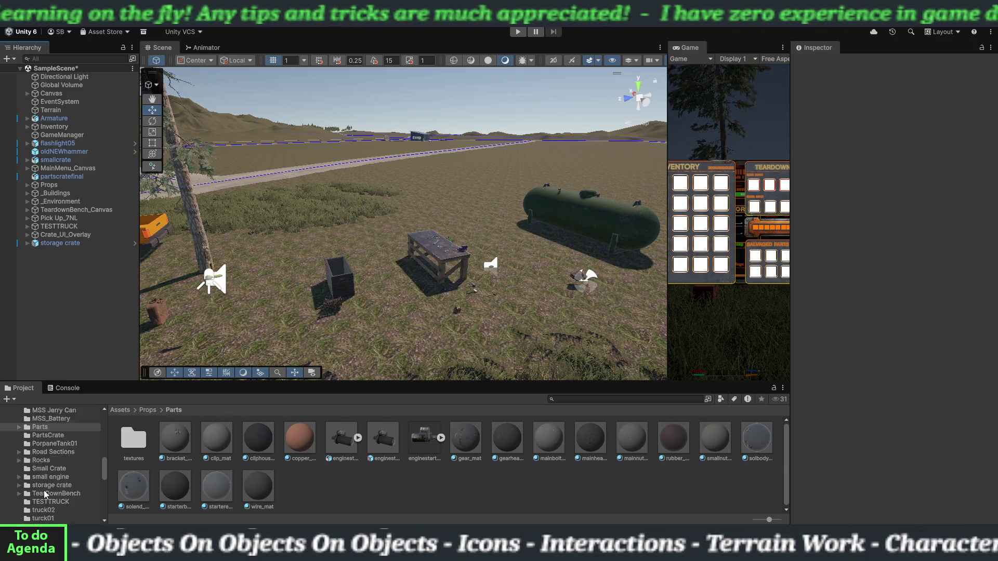
{"action": "scroll", "coordinate": [44, 490], "scroll_direction": "down", "scroll_amount": 3}
{"action": "scroll", "coordinate": [43, 484], "scroll_direction": "down", "scroll_amount": 3}
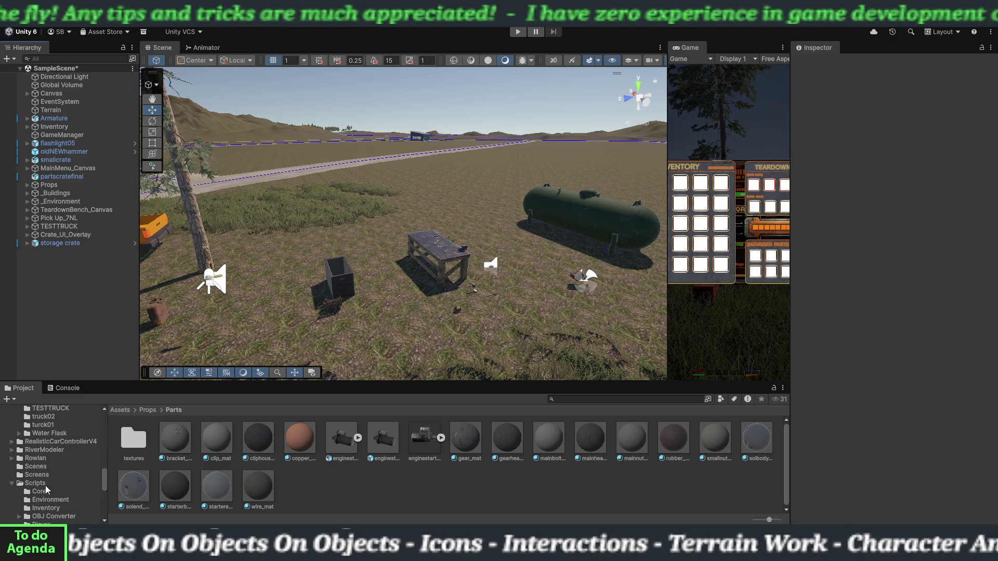
{"action": "scroll", "coordinate": [48, 493], "scroll_direction": "down", "scroll_amount": 2}
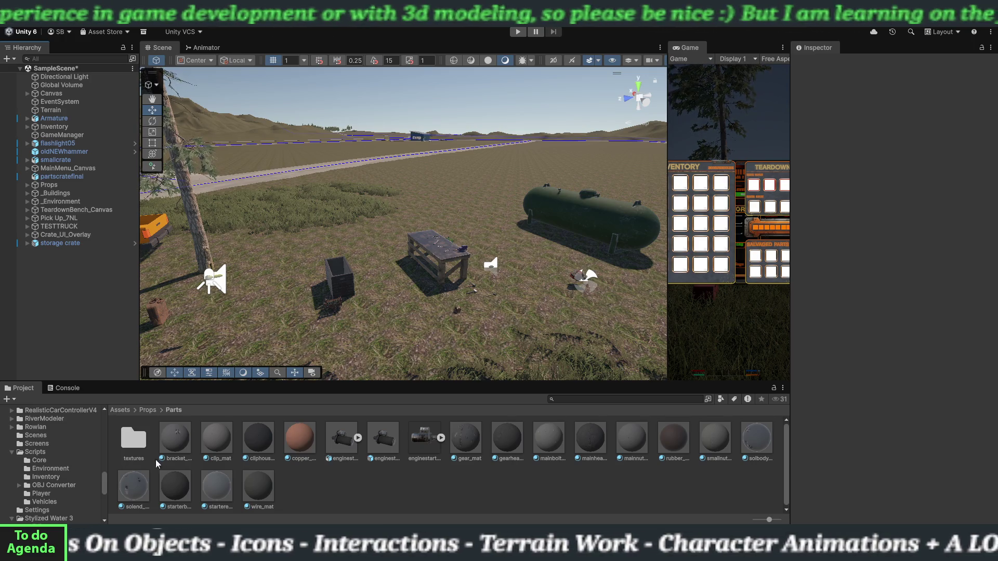
{"action": "mouse_move", "coordinate": [432, 324]}
{"action": "left_mouse_down"}
{"action": "mouse_move", "coordinate": [462, 343]}
{"action": "mouse_move", "coordinate": [432, 247]}
{"action": "mouse_move", "coordinate": [410, 278]}
{"action": "mouse_move", "coordinate": [528, 278]}
{"action": "mouse_move", "coordinate": [444, 277]}
{"action": "mouse_move", "coordinate": [438, 252]}
{"action": "mouse_move", "coordinate": [426, 249]}
{"action": "mouse_move", "coordinate": [383, 314]}
{"action": "mouse_move", "coordinate": [291, 316]}
{"action": "mouse_move", "coordinate": [312, 330]}
{"action": "mouse_move", "coordinate": [473, 291]}
{"action": "mouse_move", "coordinate": [417, 305]}
{"action": "mouse_move", "coordinate": [425, 310]}
{"action": "left_mouse_up"}
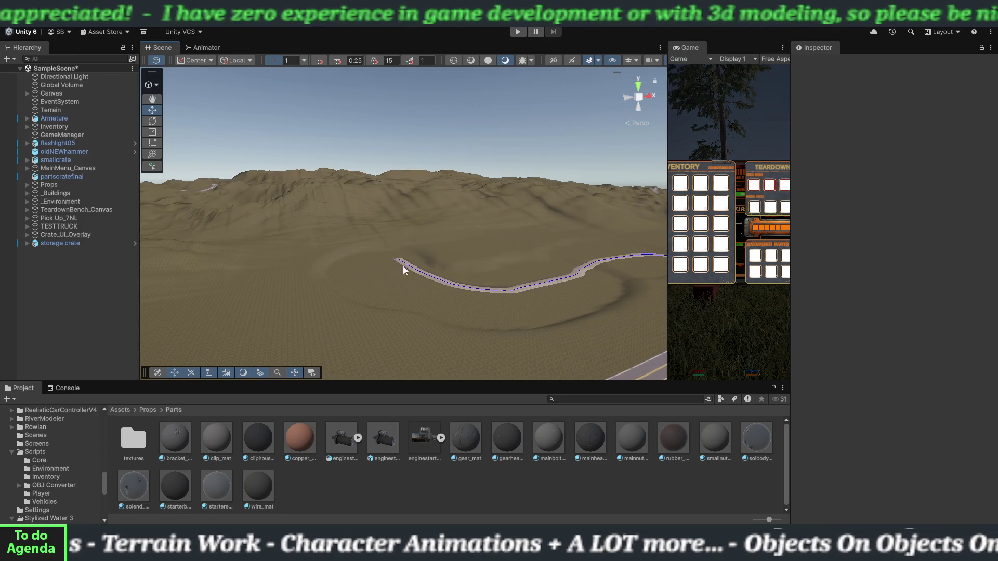
Step: Orbit along the straight and winding roads and tree line, then fly toward the water
{"action": "mouse_move", "coordinate": [354, 266]}
{"action": "left_mouse_down"}
{"action": "mouse_move", "coordinate": [452, 285]}
{"action": "mouse_move", "coordinate": [497, 239]}
{"action": "left_mouse_up"}
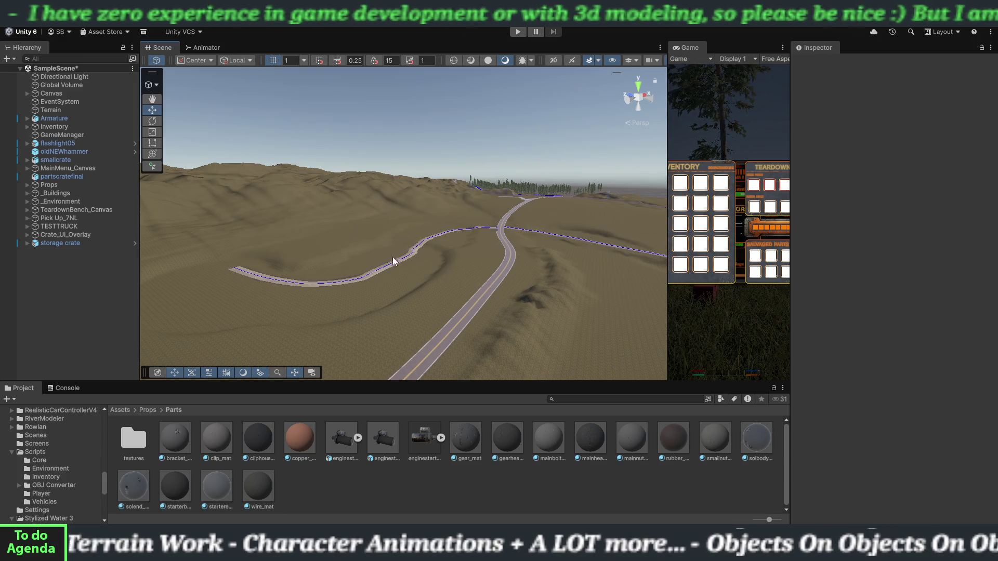
{"action": "key", "text": "Left"}
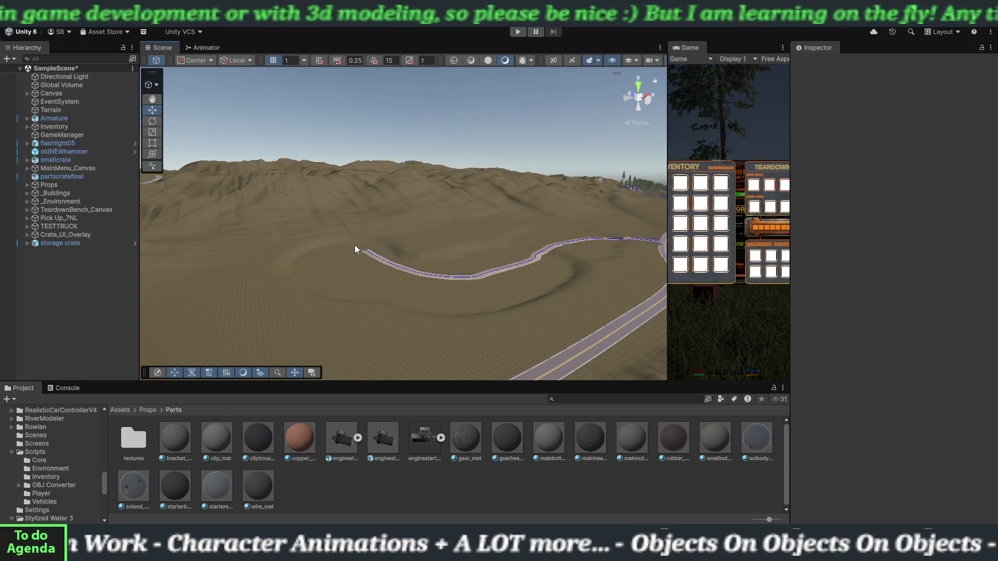
{"action": "mouse_move", "coordinate": [355, 245]}
{"action": "left_mouse_down"}
{"action": "mouse_move", "coordinate": [453, 272]}
{"action": "mouse_move", "coordinate": [529, 217]}
{"action": "mouse_move", "coordinate": [365, 266]}
{"action": "left_mouse_up"}
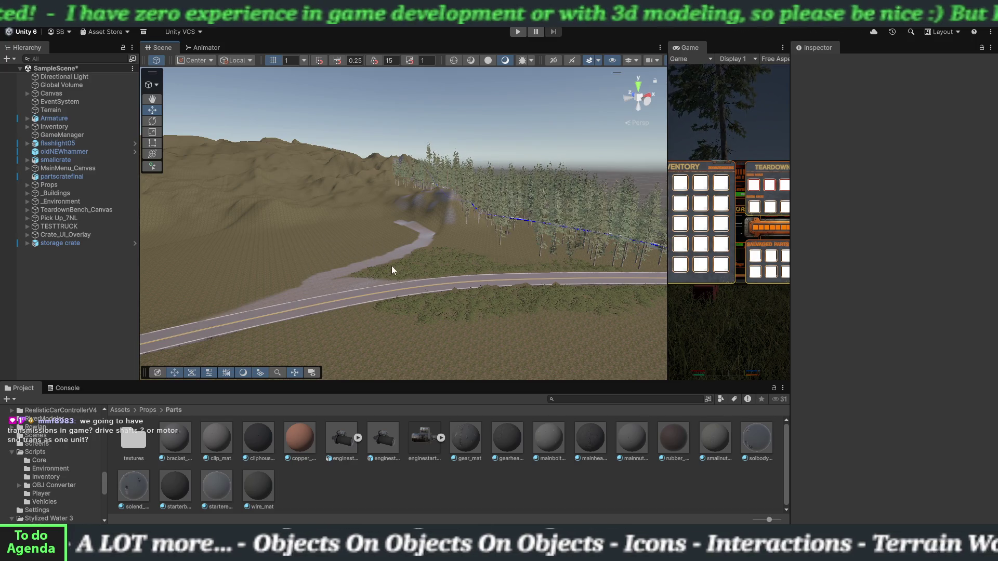
{"action": "mouse_move", "coordinate": [478, 295]}
{"action": "left_mouse_down"}
{"action": "mouse_move", "coordinate": [350, 292]}
{"action": "mouse_move", "coordinate": [202, 252]}
{"action": "mouse_move", "coordinate": [292, 228]}
{"action": "mouse_move", "coordinate": [415, 251]}
{"action": "left_mouse_up"}
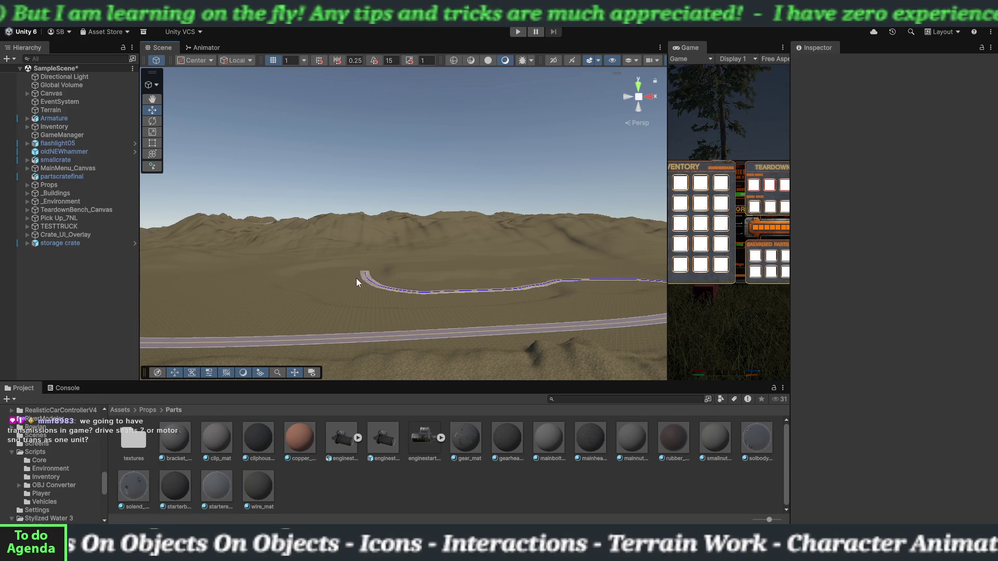
{"action": "mouse_move", "coordinate": [352, 283]}
{"action": "left_mouse_down"}
{"action": "mouse_move", "coordinate": [414, 285]}
{"action": "mouse_move", "coordinate": [347, 312]}
{"action": "mouse_move", "coordinate": [538, 307]}
{"action": "mouse_move", "coordinate": [455, 329]}
{"action": "mouse_move", "coordinate": [492, 331]}
{"action": "mouse_move", "coordinate": [528, 374]}
{"action": "mouse_move", "coordinate": [512, 378]}
{"action": "left_mouse_up"}
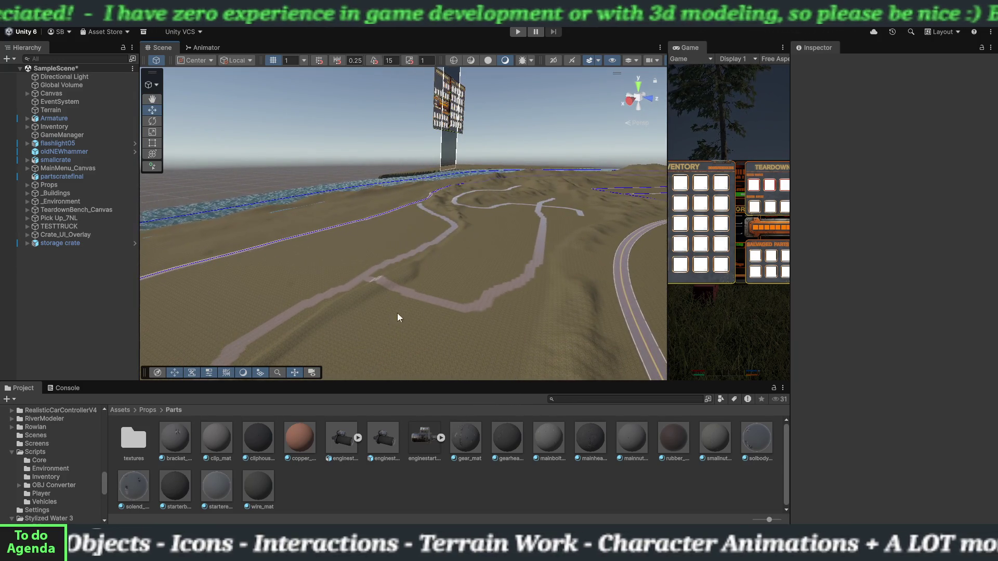
Step: Orbit over the dirt paths near the water to the billboard, then tilt down onto the path crossing
{"action": "left_click_drag", "start_coordinate": [398, 317], "coordinate": [300, 350]}
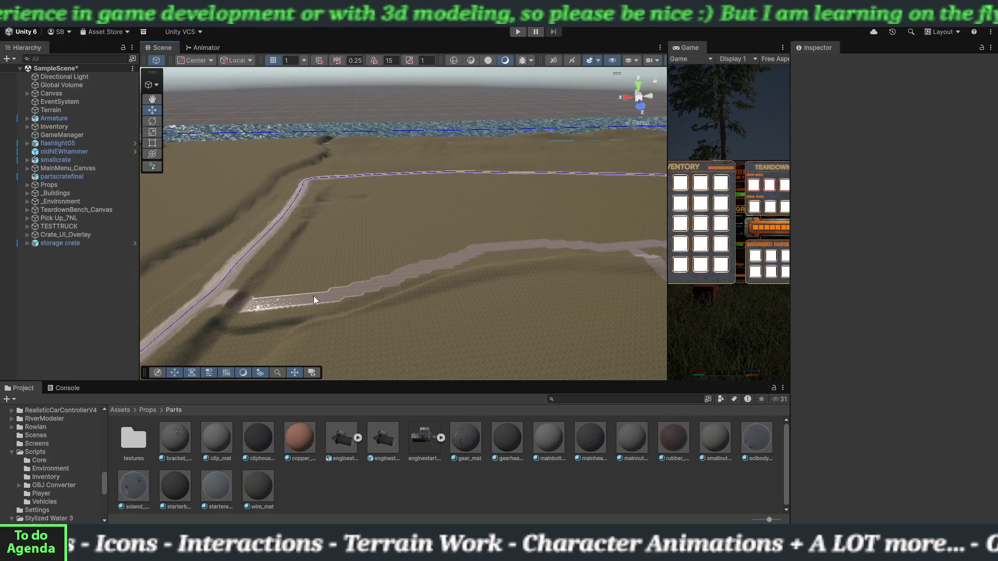
{"action": "left_click_drag", "start_coordinate": [447, 259], "coordinate": [535, 247]}
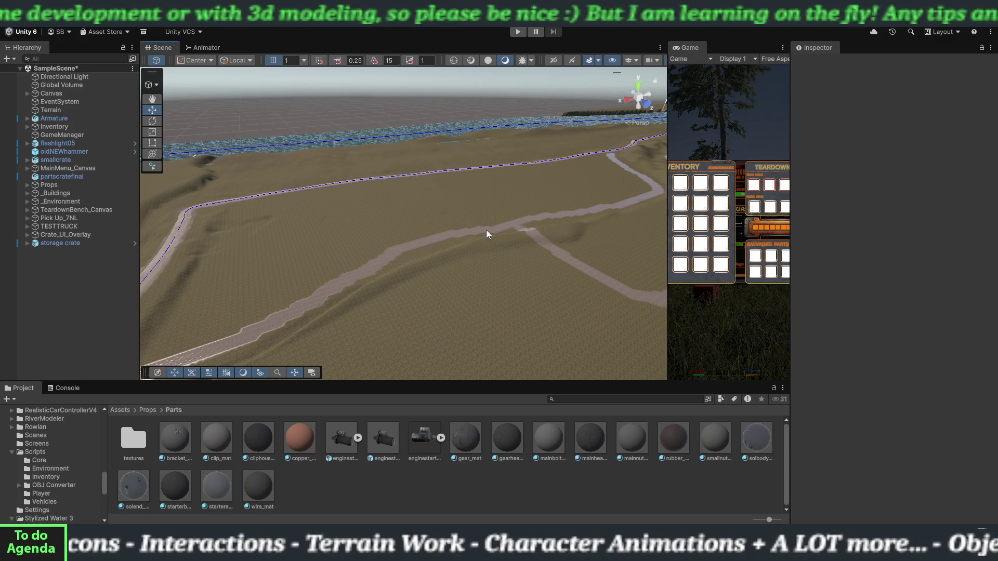
{"action": "left_click_drag", "start_coordinate": [486, 230], "coordinate": [519, 223]}
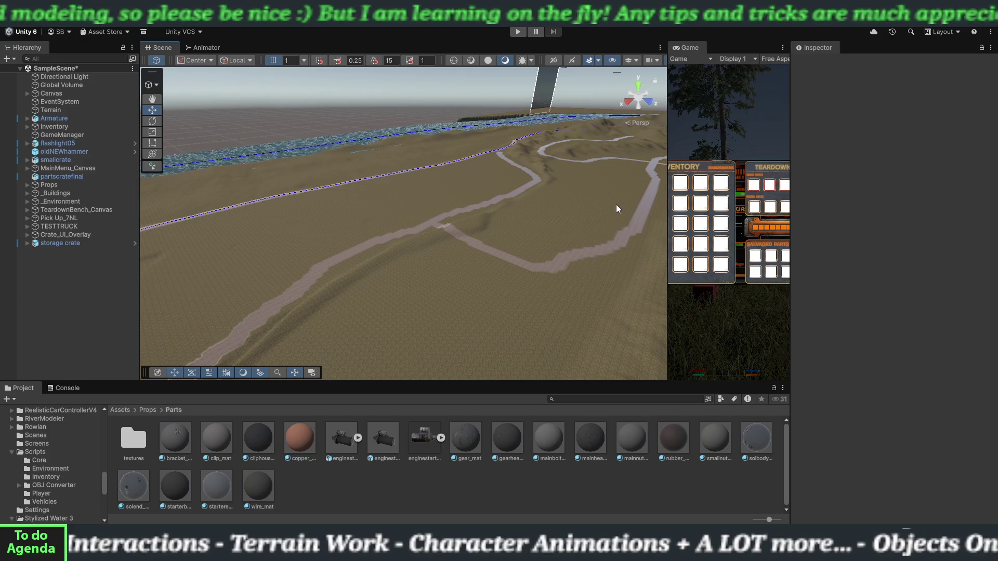
{"action": "left_click_drag", "start_coordinate": [616, 204], "coordinate": [629, 205]}
{"action": "mouse_move", "coordinate": [562, 223]}
{"action": "left_mouse_down"}
{"action": "mouse_move", "coordinate": [627, 188]}
{"action": "mouse_move", "coordinate": [658, 152]}
{"action": "mouse_move", "coordinate": [386, 281]}
{"action": "left_mouse_up"}
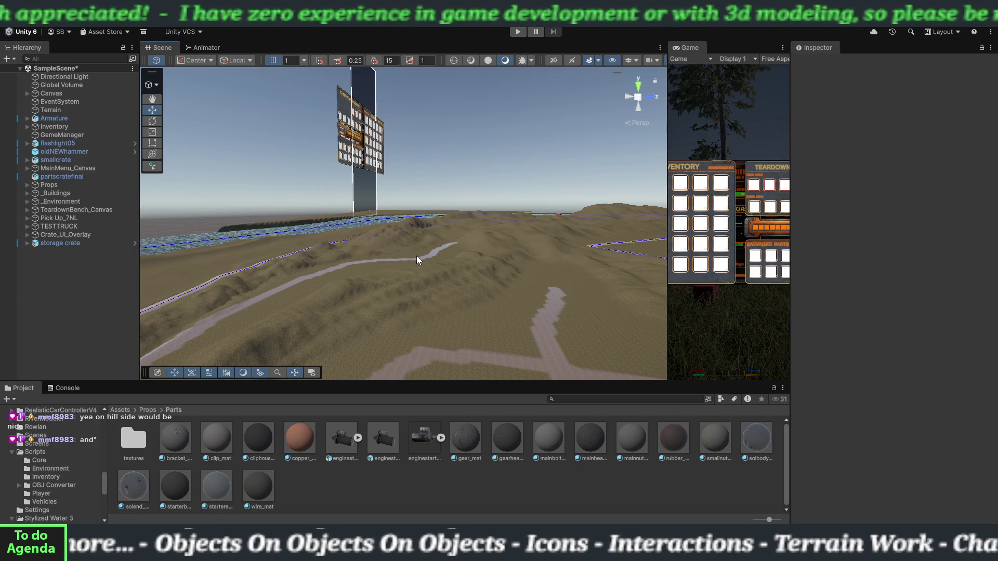
{"action": "mouse_move", "coordinate": [421, 254]}
{"action": "left_mouse_down"}
{"action": "mouse_move", "coordinate": [436, 305]}
{"action": "mouse_move", "coordinate": [416, 231]}
{"action": "left_mouse_up"}
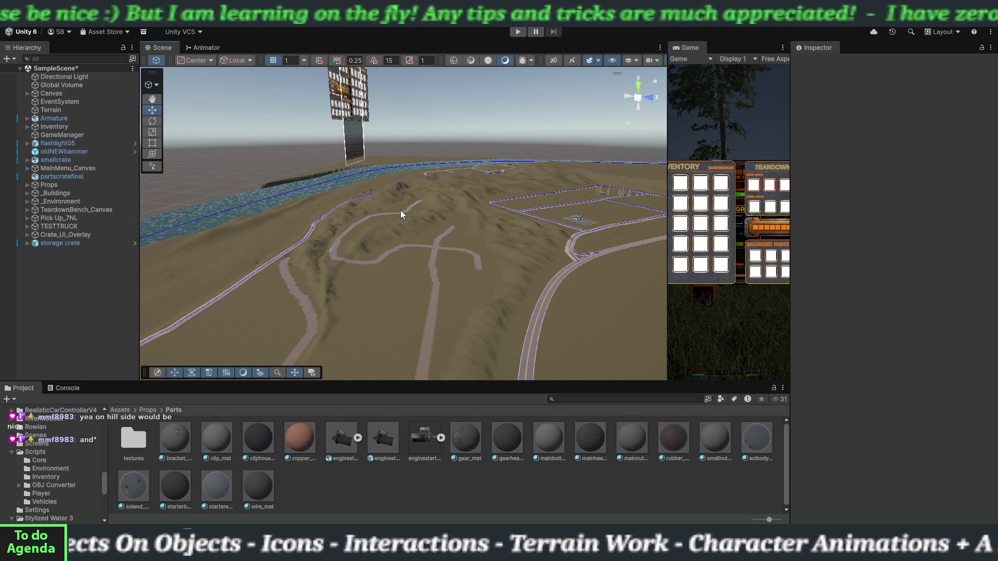
Step: Swing down onto the hillside road, then pull back across the hills to the distant peaks
{"action": "mouse_move", "coordinate": [401, 210]}
{"action": "left_mouse_down"}
{"action": "mouse_move", "coordinate": [608, 217]}
{"action": "mouse_move", "coordinate": [338, 242]}
{"action": "mouse_move", "coordinate": [434, 279]}
{"action": "left_mouse_up"}
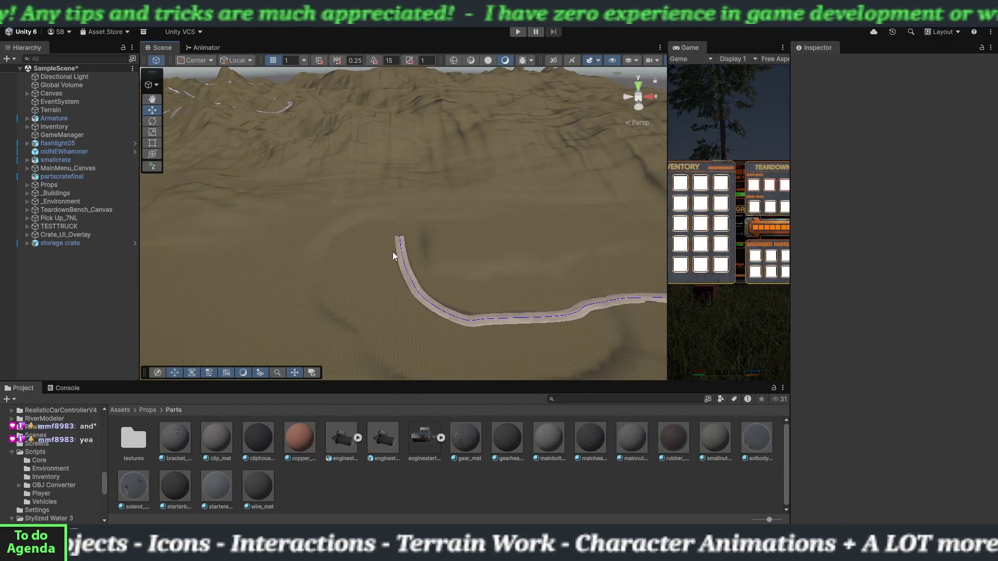
{"action": "left_click_drag", "start_coordinate": [381, 264], "coordinate": [219, 229]}
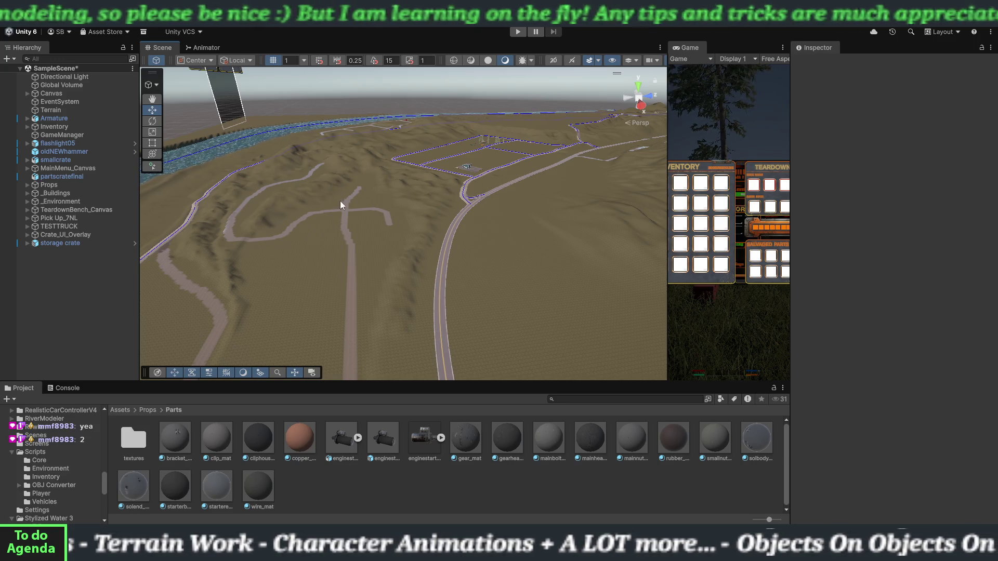
{"action": "mouse_move", "coordinate": [347, 252]}
{"action": "left_mouse_down"}
{"action": "mouse_move", "coordinate": [272, 269]}
{"action": "mouse_move", "coordinate": [280, 279]}
{"action": "mouse_move", "coordinate": [271, 260]}
{"action": "mouse_move", "coordinate": [334, 216]}
{"action": "mouse_move", "coordinate": [526, 238]}
{"action": "left_mouse_up"}
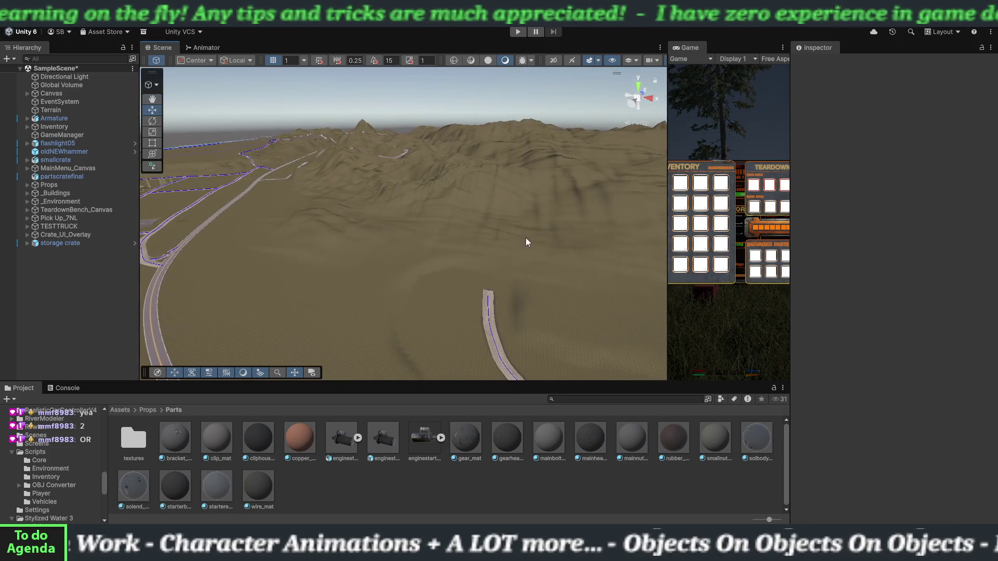
{"action": "mouse_move", "coordinate": [415, 284]}
{"action": "left_mouse_down"}
{"action": "mouse_move", "coordinate": [416, 265]}
{"action": "mouse_move", "coordinate": [390, 218]}
{"action": "mouse_move", "coordinate": [377, 232]}
{"action": "mouse_move", "coordinate": [351, 205]}
{"action": "mouse_move", "coordinate": [507, 227]}
{"action": "mouse_move", "coordinate": [496, 243]}
{"action": "left_mouse_up"}
{"action": "mouse_move", "coordinate": [410, 312]}
{"action": "left_mouse_down"}
{"action": "mouse_move", "coordinate": [428, 298]}
{"action": "mouse_move", "coordinate": [435, 341]}
{"action": "mouse_move", "coordinate": [414, 347]}
{"action": "mouse_move", "coordinate": [386, 291]}
{"action": "mouse_move", "coordinate": [423, 282]}
{"action": "mouse_move", "coordinate": [465, 303]}
{"action": "mouse_move", "coordinate": [472, 286]}
{"action": "mouse_move", "coordinate": [376, 287]}
{"action": "mouse_move", "coordinate": [413, 287]}
{"action": "mouse_move", "coordinate": [395, 285]}
{"action": "mouse_move", "coordinate": [342, 326]}
{"action": "left_mouse_up"}
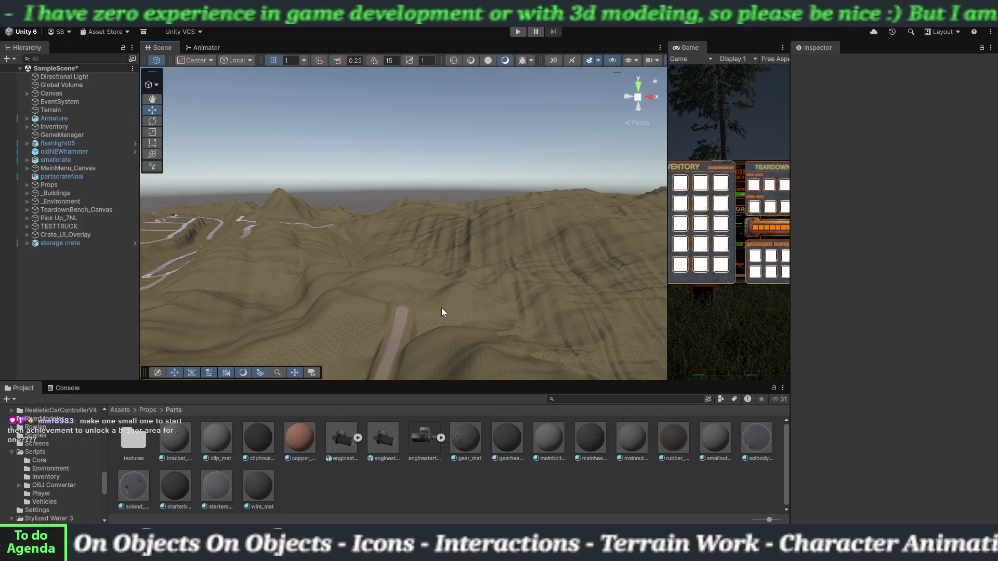
{"action": "scroll", "coordinate": [441, 307], "scroll_direction": "down", "scroll_amount": 2}
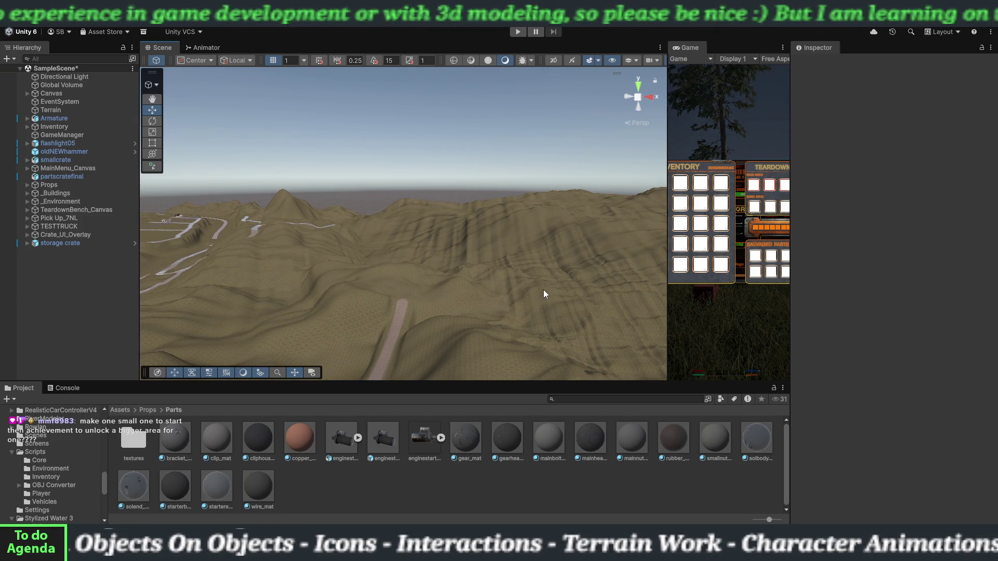
Step: Orbit across the terrain until the fenced road-grid plots and the river are in view
{"action": "mouse_move", "coordinate": [544, 290]}
{"action": "left_mouse_down"}
{"action": "mouse_move", "coordinate": [415, 300]}
{"action": "mouse_move", "coordinate": [297, 289]}
{"action": "left_mouse_up"}
{"action": "mouse_move", "coordinate": [438, 297]}
{"action": "left_mouse_down"}
{"action": "mouse_move", "coordinate": [459, 352]}
{"action": "mouse_move", "coordinate": [319, 336]}
{"action": "mouse_move", "coordinate": [265, 303]}
{"action": "mouse_move", "coordinate": [285, 309]}
{"action": "left_mouse_up"}
{"action": "left_click_drag", "start_coordinate": [452, 305], "coordinate": [341, 277]}
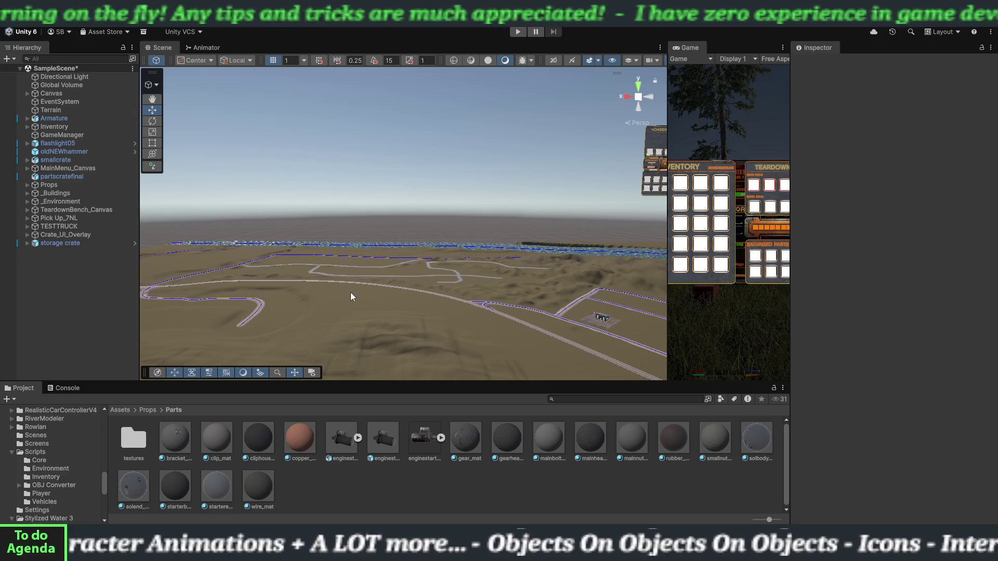
{"action": "mouse_move", "coordinate": [357, 297]}
{"action": "left_mouse_down"}
{"action": "mouse_move", "coordinate": [515, 333]}
{"action": "mouse_move", "coordinate": [508, 307]}
{"action": "mouse_move", "coordinate": [325, 298]}
{"action": "mouse_move", "coordinate": [407, 296]}
{"action": "left_mouse_up"}
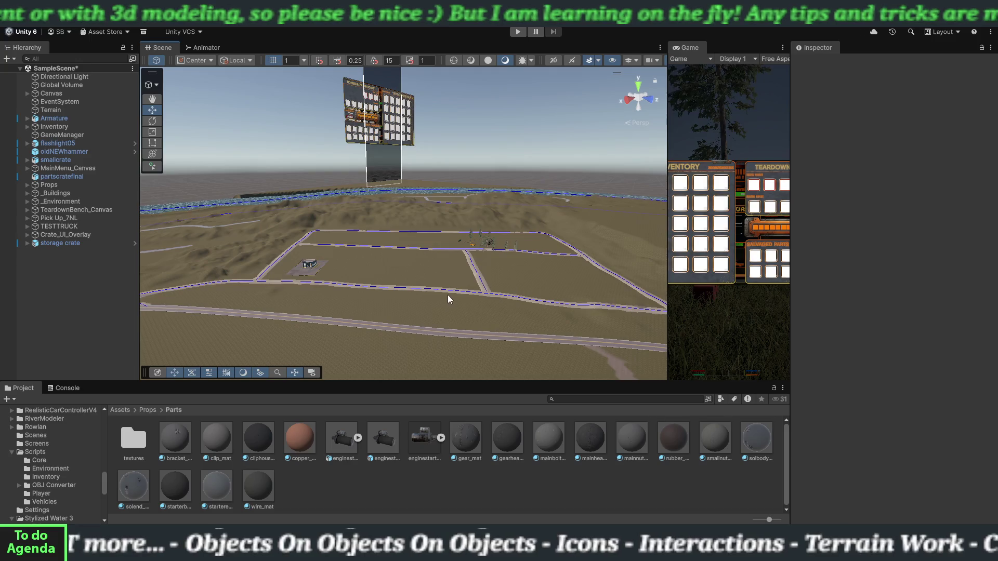
Step: Sweep past the road grid, river and houses to the long road through the hills
{"action": "mouse_move", "coordinate": [447, 294]}
{"action": "left_mouse_down"}
{"action": "mouse_move", "coordinate": [513, 270]}
{"action": "mouse_move", "coordinate": [486, 272]}
{"action": "mouse_move", "coordinate": [510, 239]}
{"action": "left_mouse_up"}
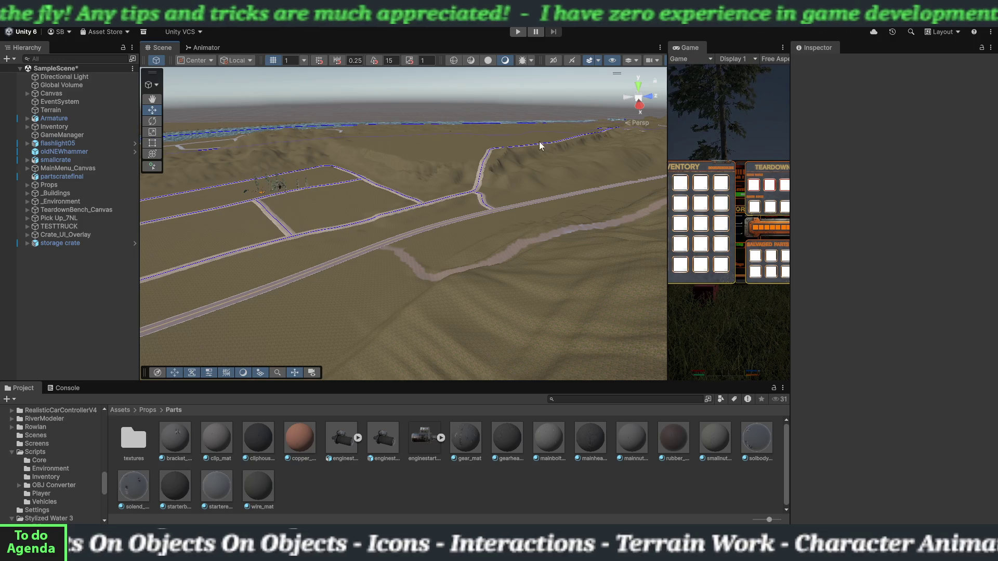
{"action": "mouse_move", "coordinate": [488, 185]}
{"action": "left_mouse_down"}
{"action": "mouse_move", "coordinate": [565, 184]}
{"action": "mouse_move", "coordinate": [594, 152]}
{"action": "mouse_move", "coordinate": [537, 182]}
{"action": "mouse_move", "coordinate": [478, 182]}
{"action": "mouse_move", "coordinate": [439, 199]}
{"action": "mouse_move", "coordinate": [372, 273]}
{"action": "left_mouse_up"}
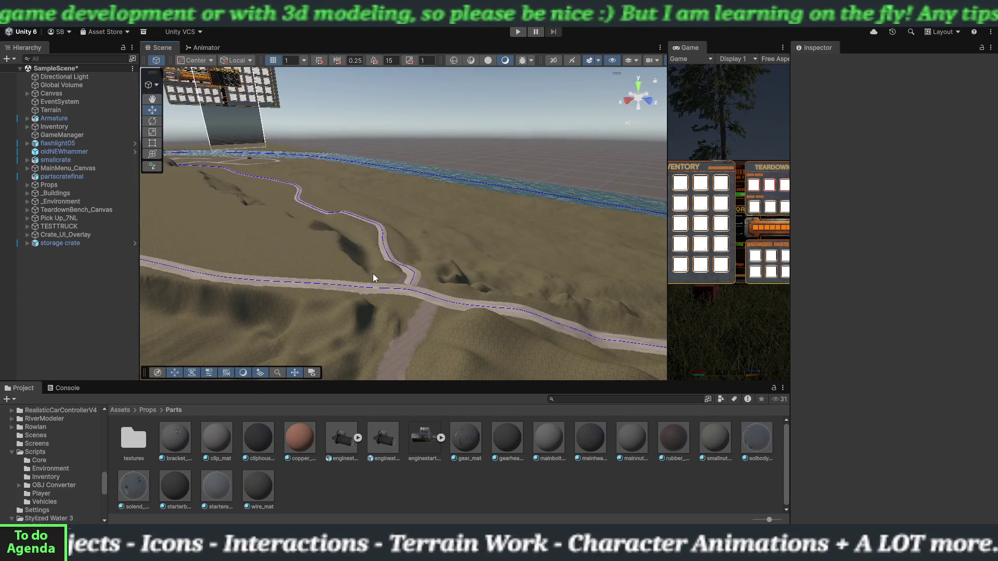
{"action": "mouse_move", "coordinate": [442, 292]}
{"action": "left_mouse_down"}
{"action": "mouse_move", "coordinate": [568, 290]}
{"action": "mouse_move", "coordinate": [629, 276]}
{"action": "left_mouse_up"}
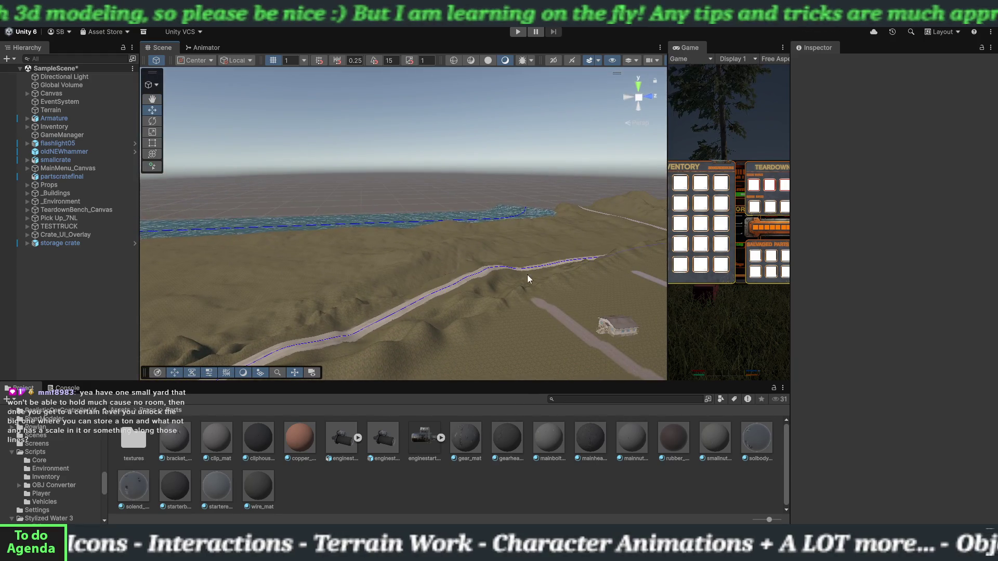
{"action": "left_click_drag", "start_coordinate": [503, 267], "coordinate": [566, 258]}
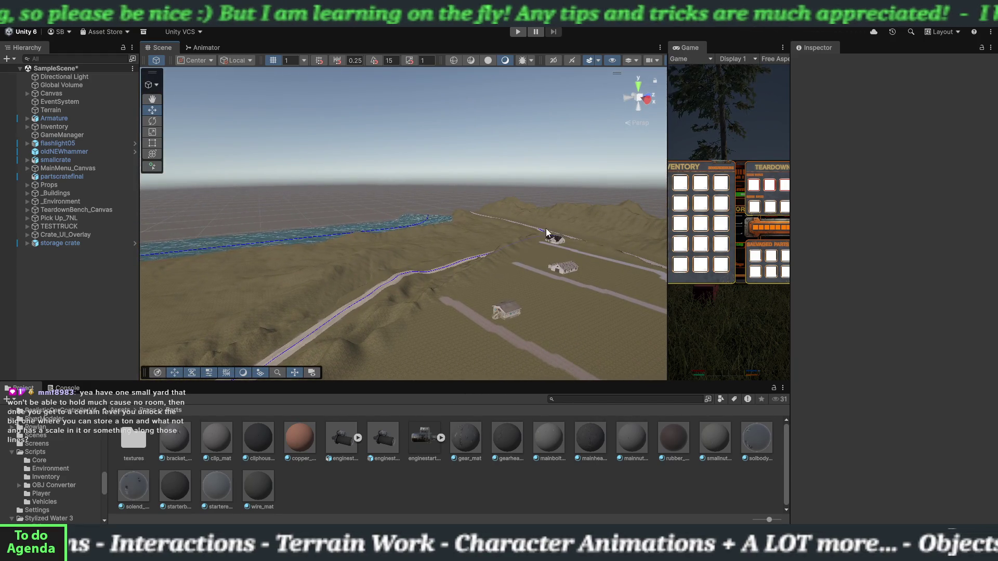
{"action": "mouse_move", "coordinate": [358, 288]}
{"action": "left_mouse_down"}
{"action": "mouse_move", "coordinate": [491, 270]}
{"action": "mouse_move", "coordinate": [196, 311]}
{"action": "left_mouse_up"}
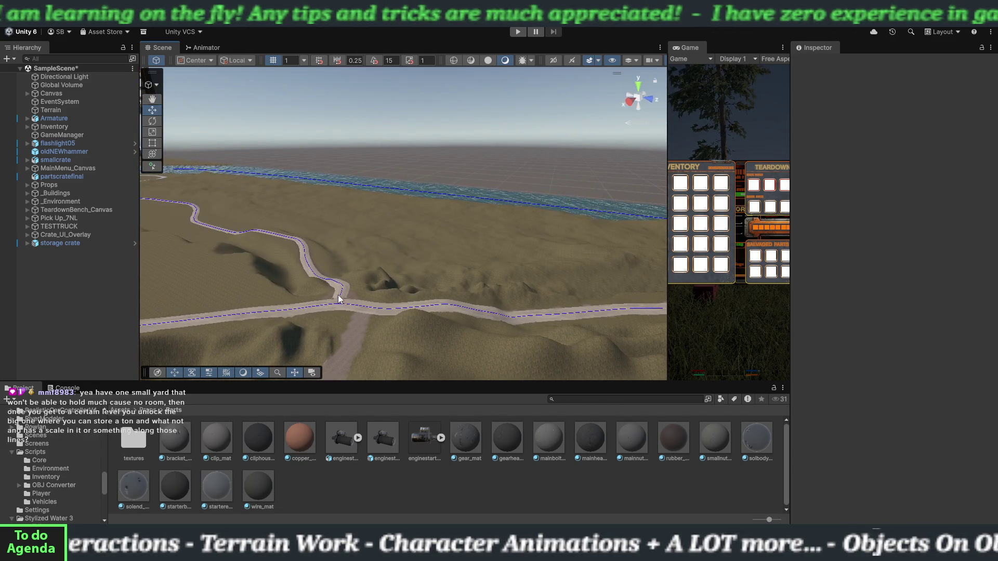
{"action": "left_click_drag", "start_coordinate": [338, 299], "coordinate": [288, 296]}
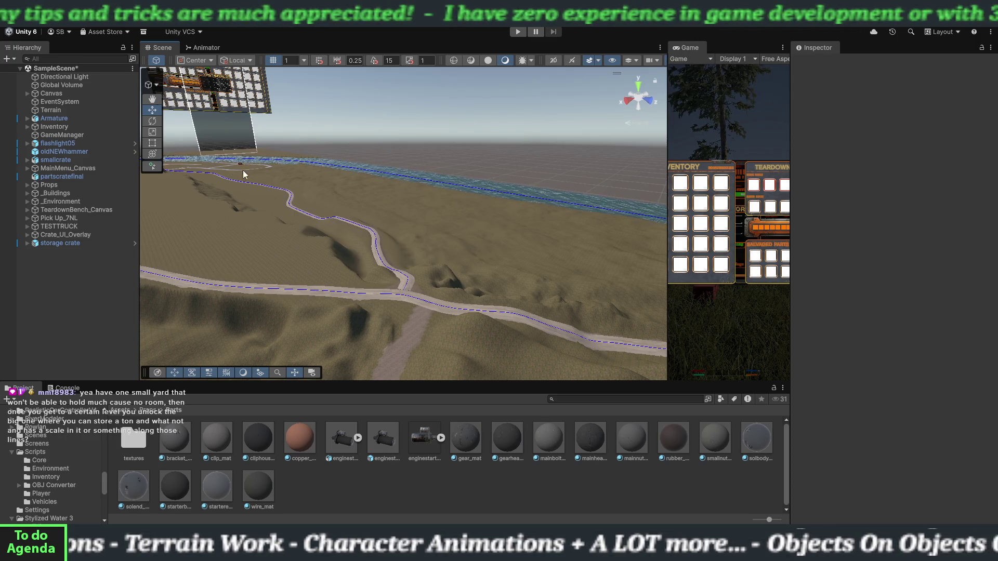
{"action": "mouse_move", "coordinate": [372, 264]}
{"action": "left_mouse_down"}
{"action": "mouse_move", "coordinate": [528, 289]}
{"action": "mouse_move", "coordinate": [368, 282]}
{"action": "mouse_move", "coordinate": [525, 290]}
{"action": "mouse_move", "coordinate": [374, 294]}
{"action": "mouse_move", "coordinate": [491, 298]}
{"action": "left_mouse_up"}
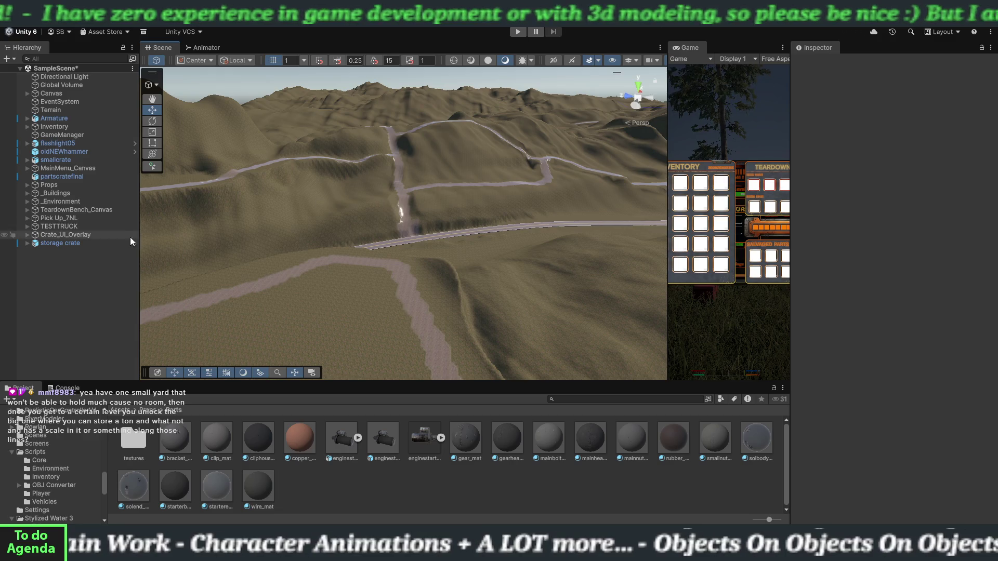
{"action": "mouse_move", "coordinate": [342, 219]}
{"action": "left_mouse_down"}
{"action": "mouse_move", "coordinate": [445, 238]}
{"action": "mouse_move", "coordinate": [516, 237]}
{"action": "left_mouse_up"}
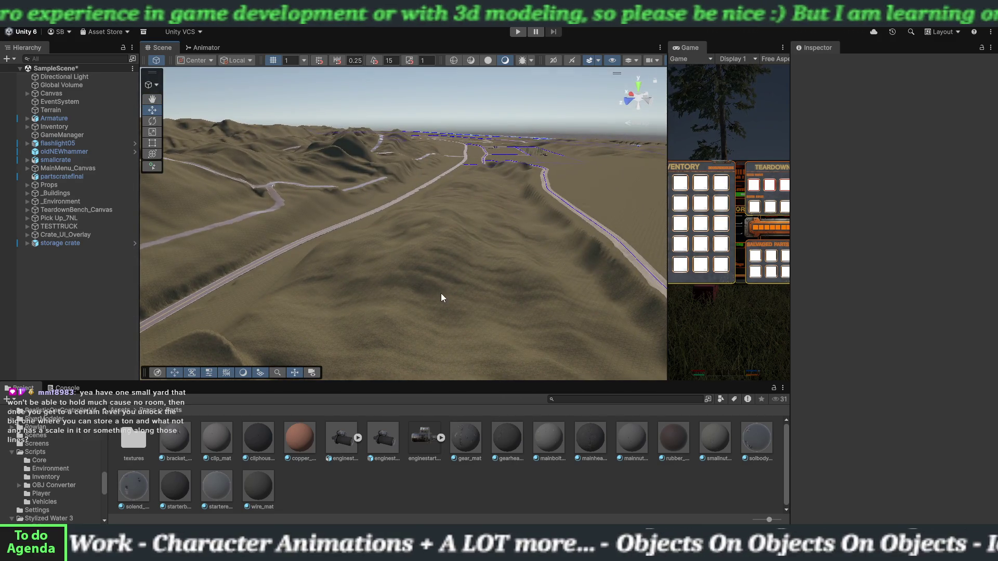
Step: Orbit the Scene view across the plain to face the sculpted hills, roads and distant peaks
{"action": "left_click_drag", "start_coordinate": [441, 294], "coordinate": [598, 245]}
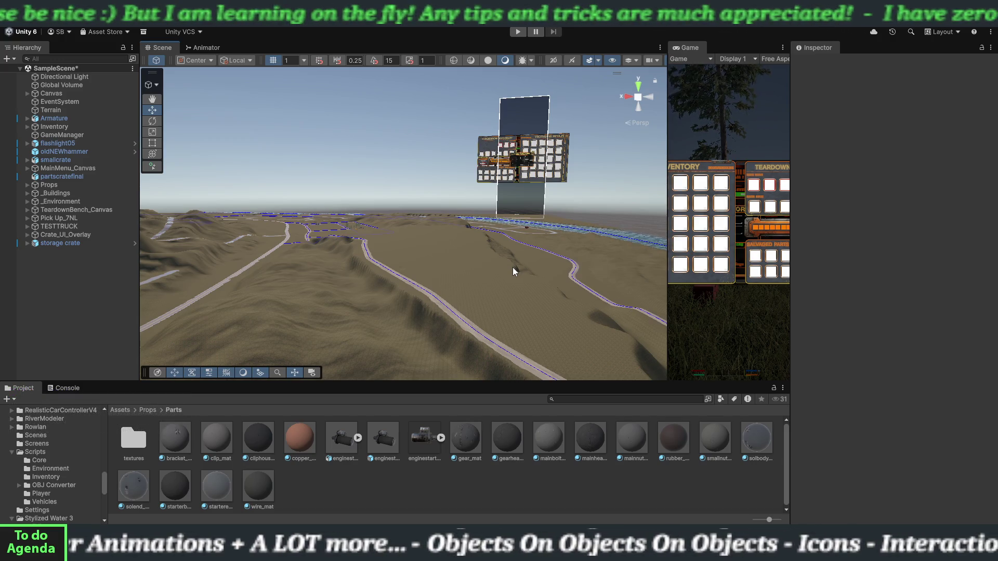
{"action": "mouse_move", "coordinate": [502, 314]}
{"action": "left_mouse_down"}
{"action": "mouse_move", "coordinate": [477, 295]}
{"action": "mouse_move", "coordinate": [390, 296]}
{"action": "mouse_move", "coordinate": [402, 308]}
{"action": "mouse_move", "coordinate": [340, 285]}
{"action": "mouse_move", "coordinate": [350, 312]}
{"action": "left_mouse_up"}
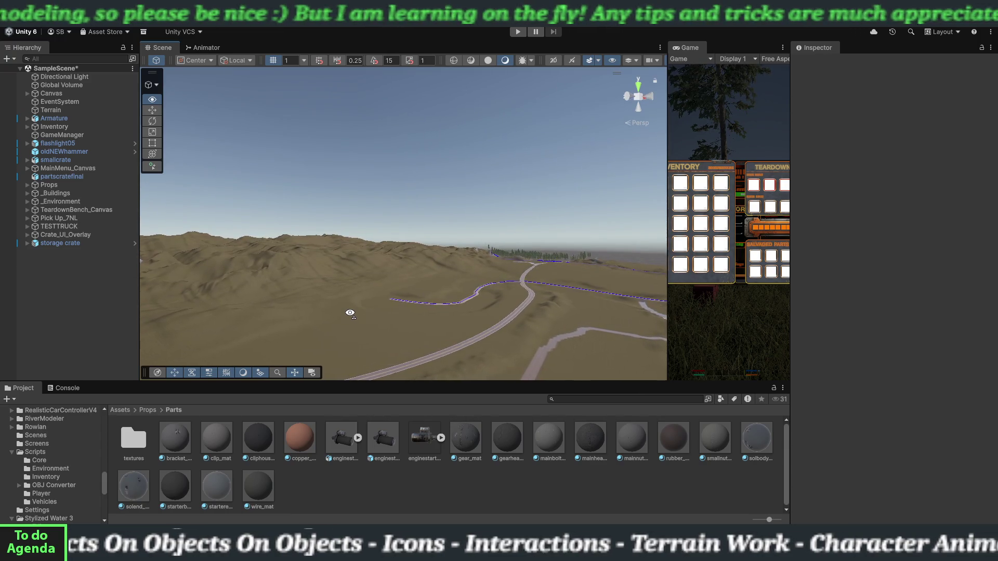
{"action": "mouse_move", "coordinate": [350, 312]}
{"action": "left_mouse_down"}
{"action": "mouse_move", "coordinate": [305, 314]}
{"action": "mouse_move", "coordinate": [357, 282]}
{"action": "mouse_move", "coordinate": [292, 296]}
{"action": "mouse_move", "coordinate": [306, 316]}
{"action": "left_mouse_up"}
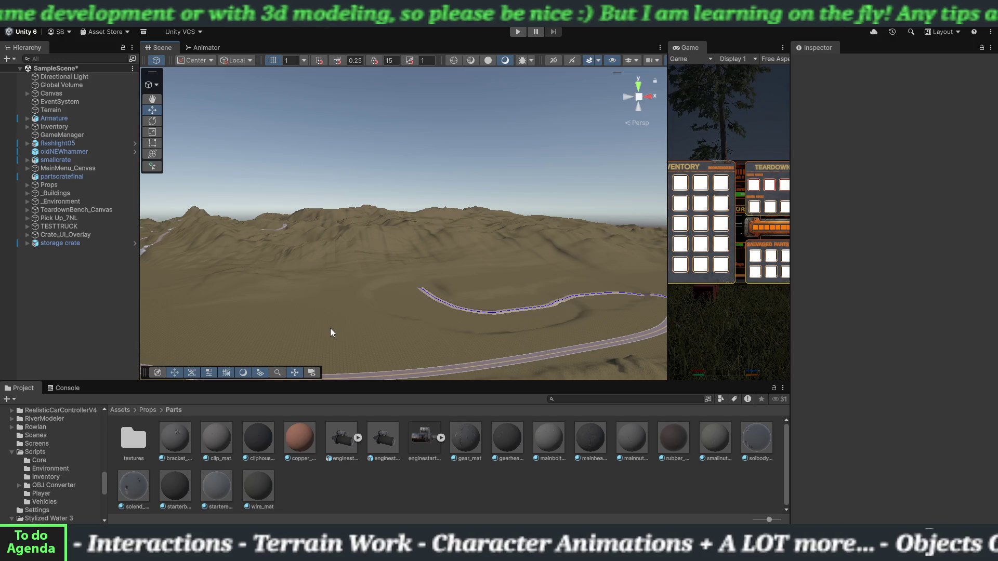
{"action": "mouse_move", "coordinate": [525, 293]}
{"action": "left_mouse_down"}
{"action": "mouse_move", "coordinate": [417, 283]}
{"action": "mouse_move", "coordinate": [438, 312]}
{"action": "mouse_move", "coordinate": [495, 323]}
{"action": "left_mouse_up"}
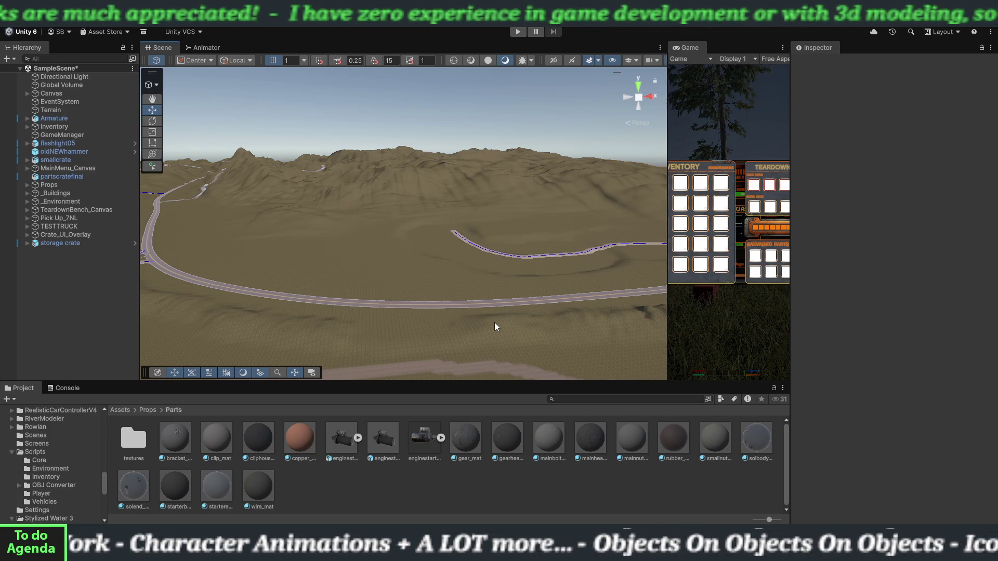
Step: Orbit over the curving roads and dirt road toward the tall floating inventory canvas
{"action": "mouse_move", "coordinate": [505, 304]}
{"action": "left_mouse_down"}
{"action": "mouse_move", "coordinate": [392, 276]}
{"action": "mouse_move", "coordinate": [339, 278]}
{"action": "mouse_move", "coordinate": [335, 290]}
{"action": "mouse_move", "coordinate": [403, 308]}
{"action": "left_mouse_up"}
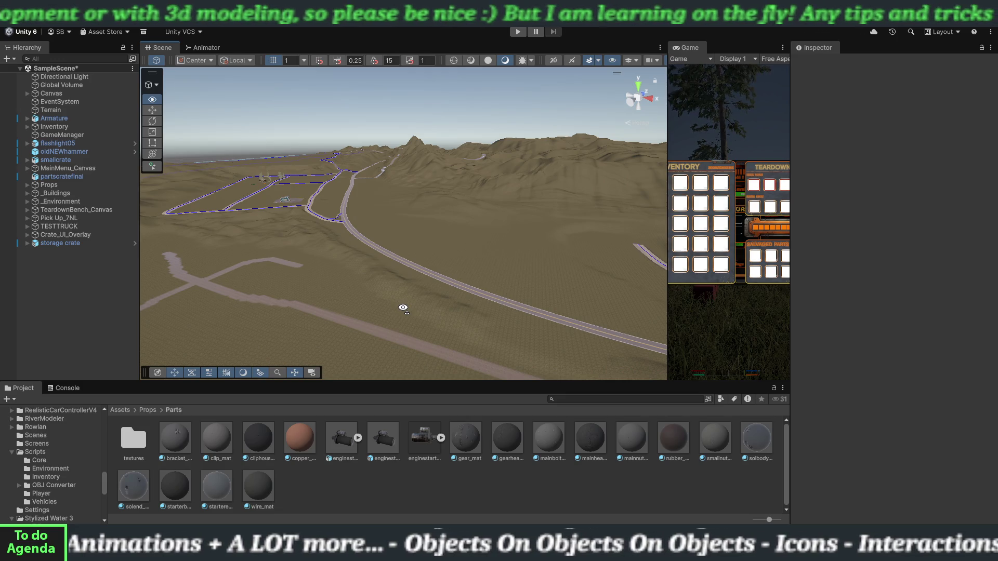
{"action": "left_click_drag", "start_coordinate": [403, 308], "coordinate": [557, 299]}
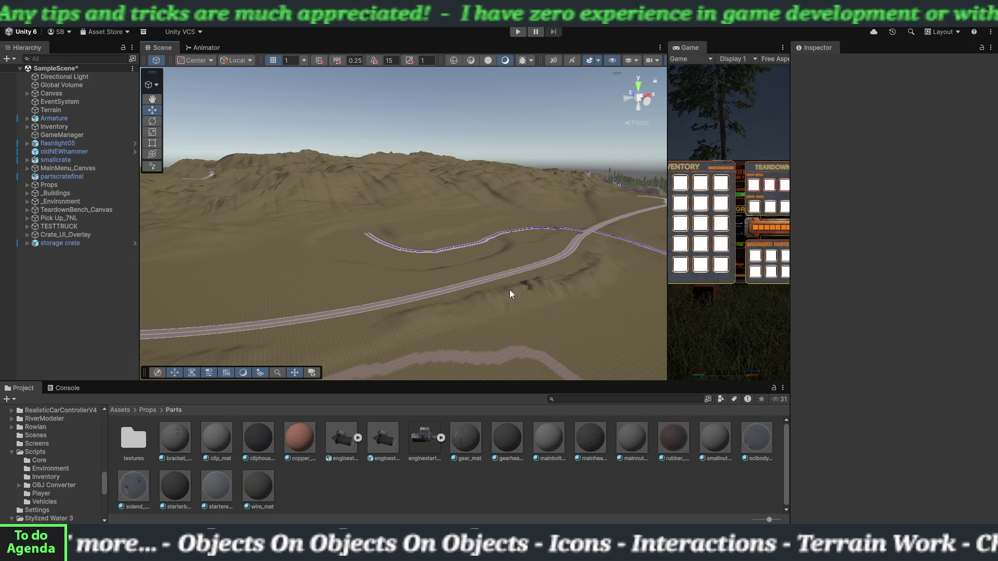
{"action": "mouse_move", "coordinate": [510, 292]}
{"action": "left_mouse_down"}
{"action": "mouse_move", "coordinate": [529, 304]}
{"action": "mouse_move", "coordinate": [520, 302]}
{"action": "left_mouse_up"}
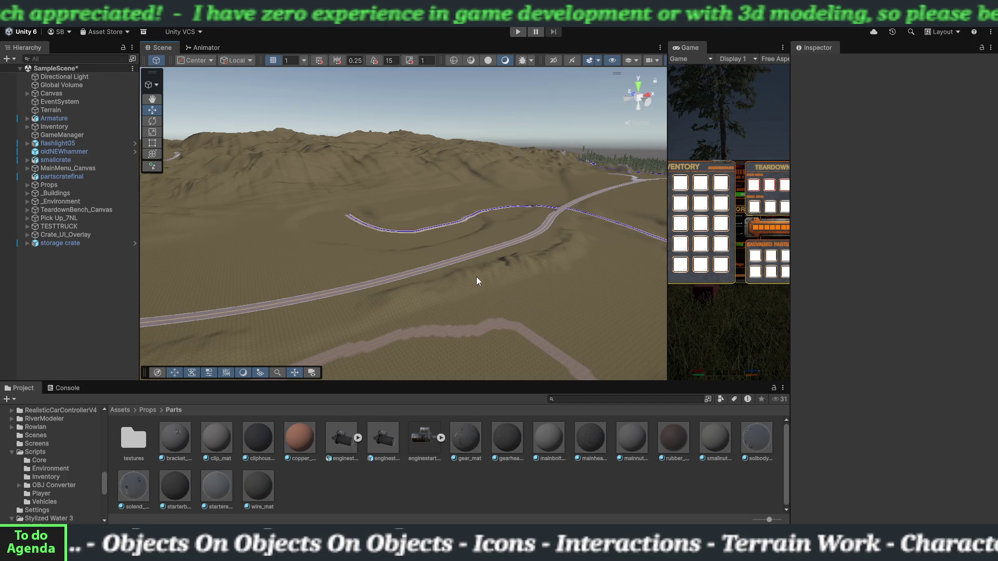
{"action": "mouse_move", "coordinate": [476, 276]}
{"action": "left_mouse_down"}
{"action": "mouse_move", "coordinate": [509, 303]}
{"action": "mouse_move", "coordinate": [572, 292]}
{"action": "mouse_move", "coordinate": [461, 280]}
{"action": "left_mouse_up"}
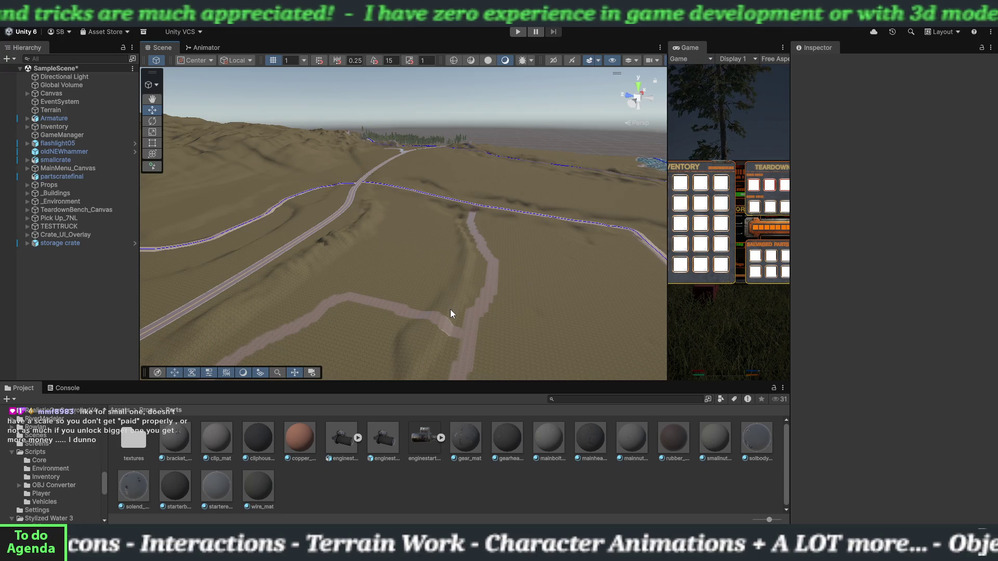
{"action": "mouse_move", "coordinate": [469, 298]}
{"action": "left_mouse_down"}
{"action": "mouse_move", "coordinate": [410, 279]}
{"action": "mouse_move", "coordinate": [404, 259]}
{"action": "mouse_move", "coordinate": [409, 266]}
{"action": "mouse_move", "coordinate": [289, 279]}
{"action": "mouse_move", "coordinate": [218, 269]}
{"action": "left_mouse_up"}
{"action": "left_click_drag", "start_coordinate": [379, 288], "coordinate": [458, 327]}
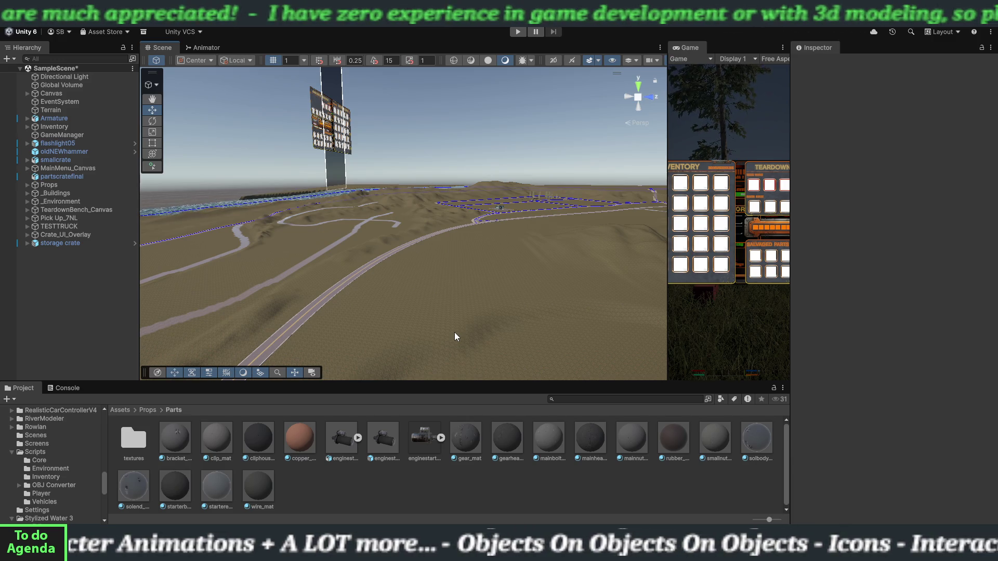
Step: Centre the floating inventory panel in view, then select the Terrain object in the Hierarchy
{"action": "mouse_move", "coordinate": [448, 300]}
{"action": "left_mouse_down"}
{"action": "mouse_move", "coordinate": [427, 290]}
{"action": "mouse_move", "coordinate": [447, 292]}
{"action": "mouse_move", "coordinate": [489, 264]}
{"action": "mouse_move", "coordinate": [430, 278]}
{"action": "mouse_move", "coordinate": [405, 308]}
{"action": "left_mouse_up"}
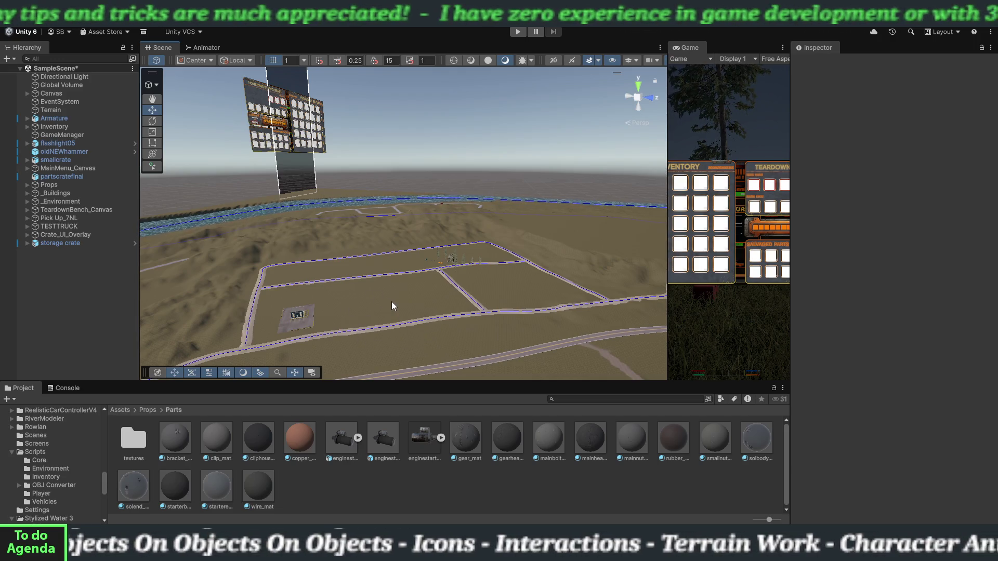
{"action": "mouse_move", "coordinate": [392, 325]}
{"action": "left_mouse_down"}
{"action": "mouse_move", "coordinate": [383, 310]}
{"action": "mouse_move", "coordinate": [282, 290]}
{"action": "mouse_move", "coordinate": [193, 291]}
{"action": "mouse_move", "coordinate": [243, 292]}
{"action": "mouse_move", "coordinate": [227, 312]}
{"action": "mouse_move", "coordinate": [268, 321]}
{"action": "mouse_move", "coordinate": [250, 305]}
{"action": "mouse_move", "coordinate": [207, 312]}
{"action": "mouse_move", "coordinate": [391, 295]}
{"action": "mouse_move", "coordinate": [353, 314]}
{"action": "left_mouse_up"}
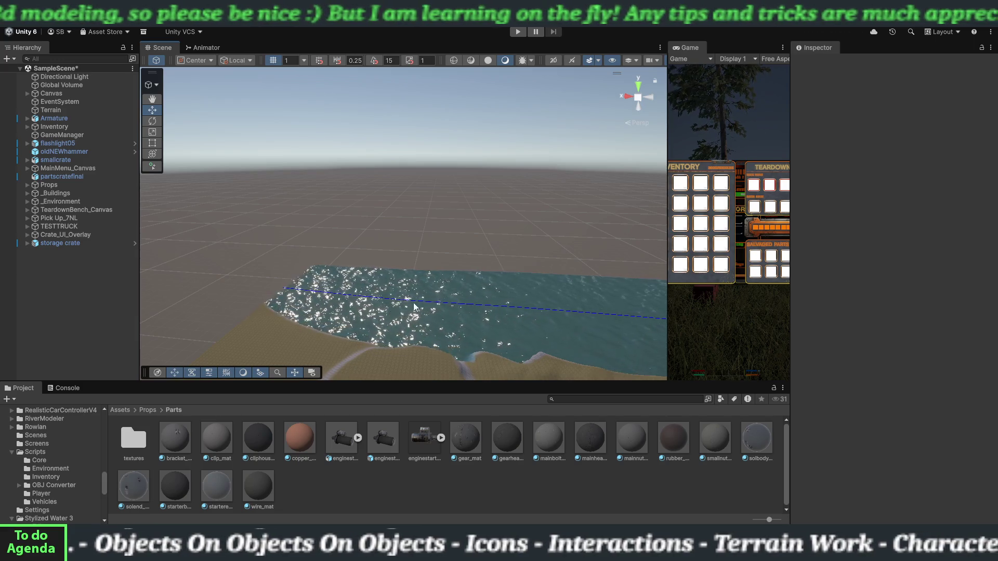
{"action": "left_click", "coordinate": [45, 112]}
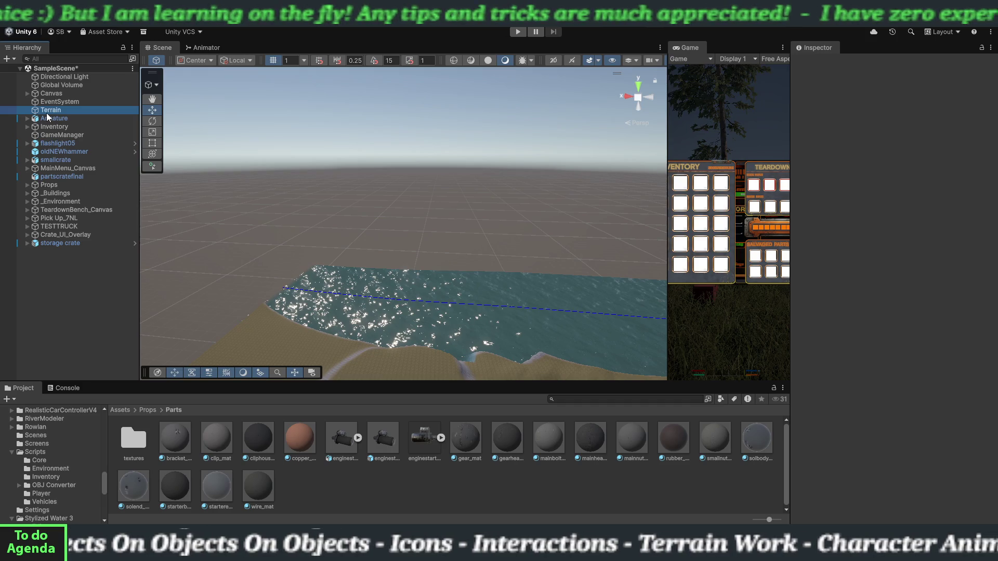
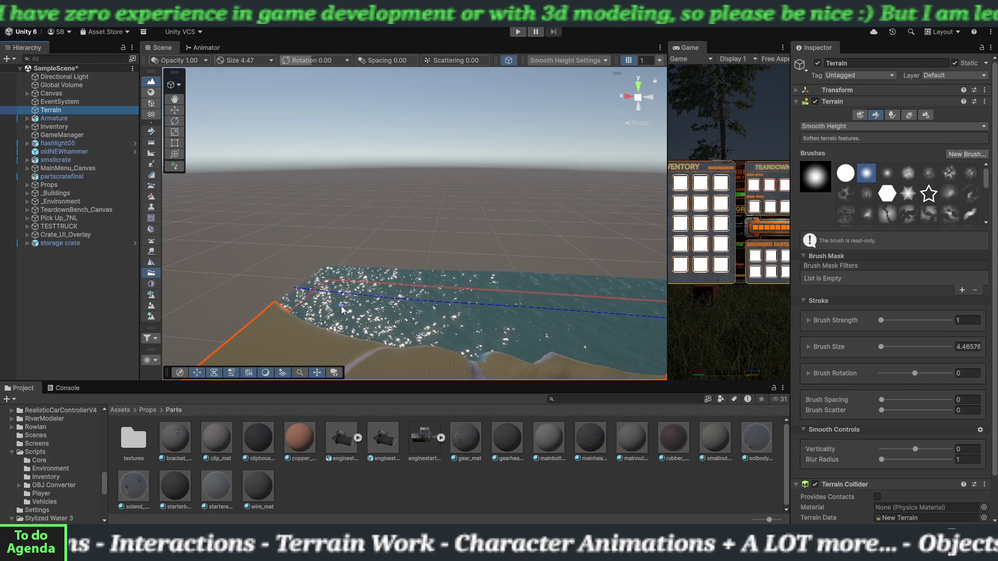
Step: Tilt the view onto the river terrain and show the terrain sculpting tool list
{"action": "left_click_drag", "start_coordinate": [341, 309], "coordinate": [381, 321]}
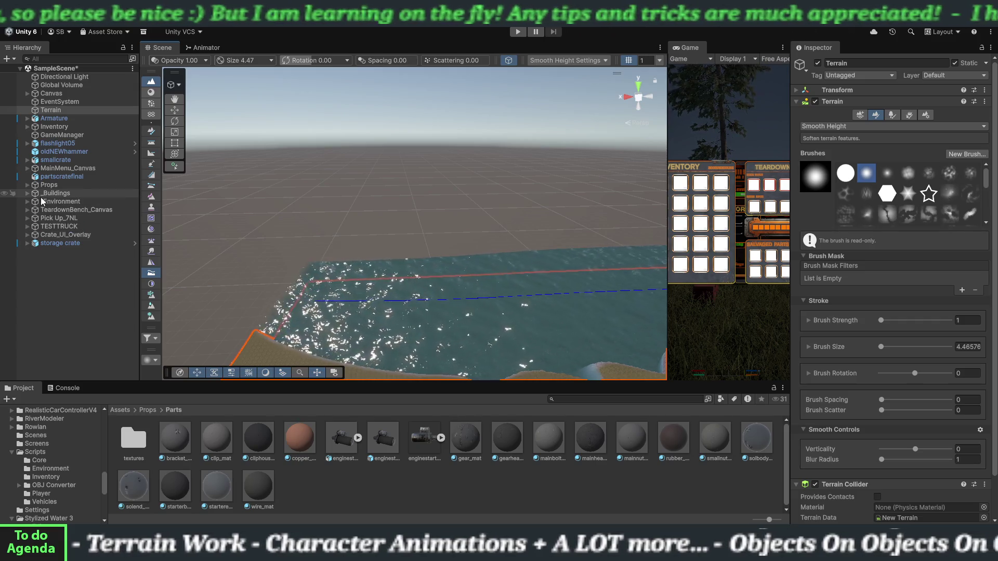
{"action": "left_click", "coordinate": [28, 201]}
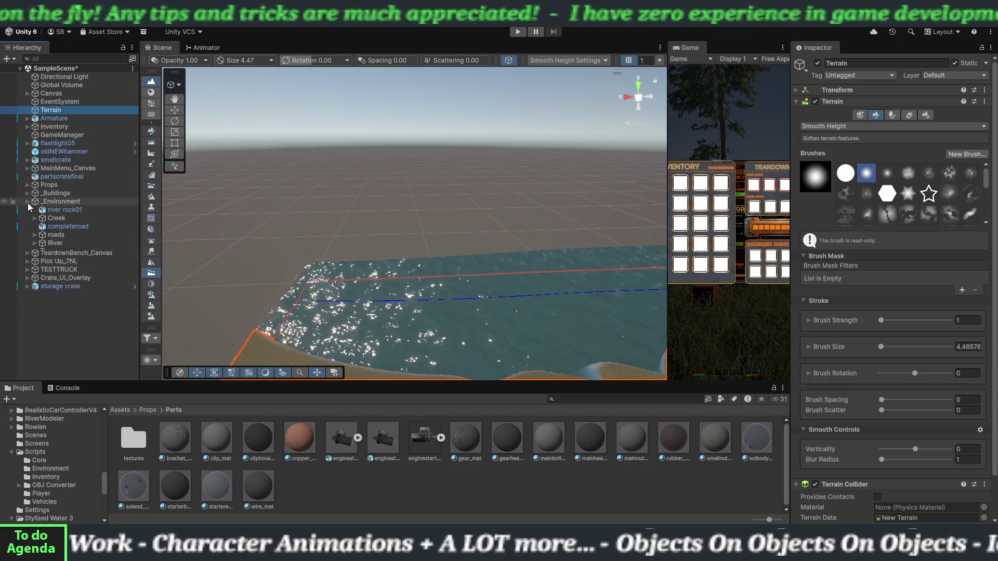
{"action": "left_click", "coordinate": [28, 202]}
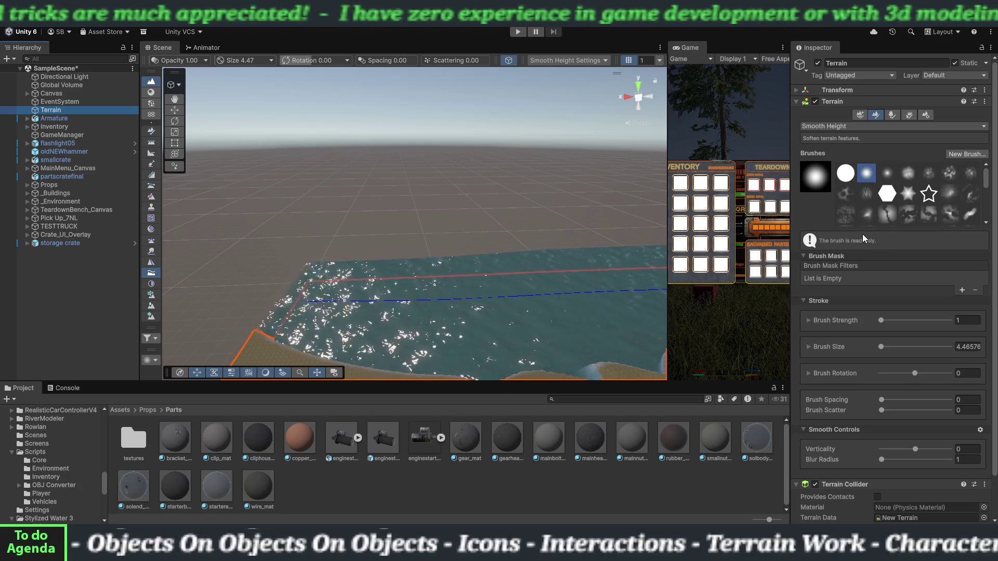
{"action": "left_click", "coordinate": [850, 126]}
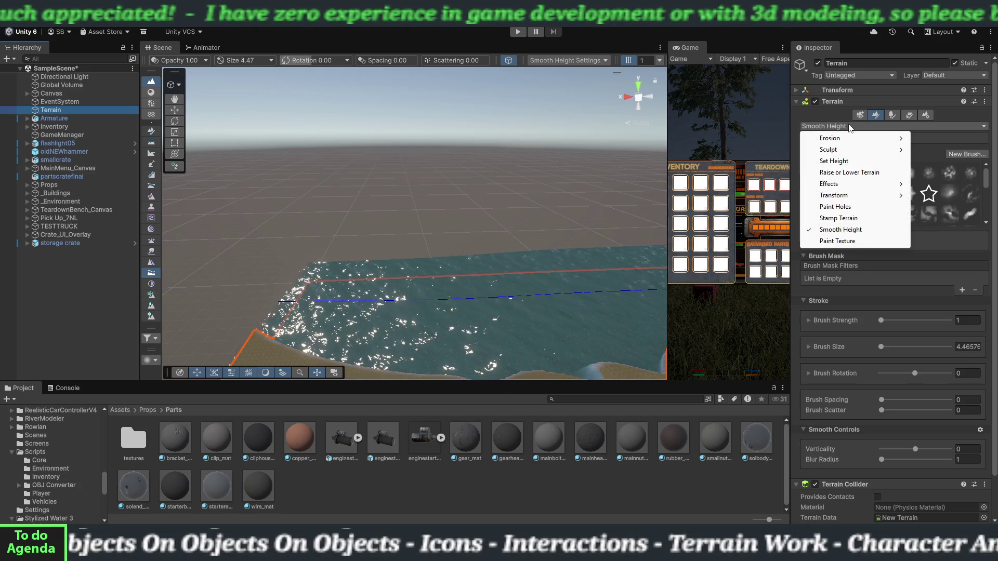
Step: Switch the brush to Set Height and sample the shore's height of 20.24197
{"action": "left_click", "coordinate": [843, 162]}
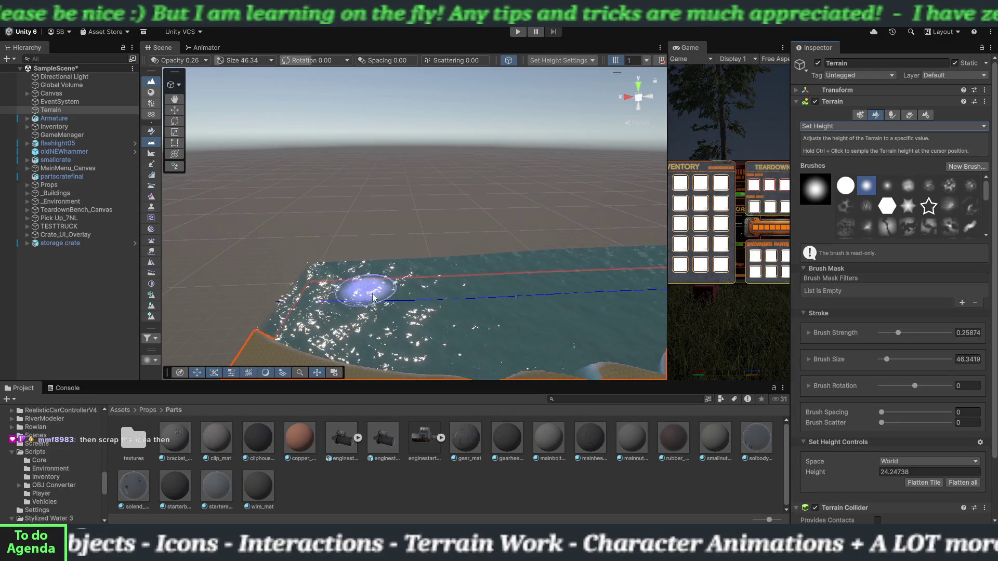
{"action": "mouse_move", "coordinate": [373, 298]}
{"action": "left_mouse_down"}
{"action": "mouse_move", "coordinate": [382, 319]}
{"action": "mouse_move", "coordinate": [356, 323]}
{"action": "mouse_move", "coordinate": [388, 329]}
{"action": "left_mouse_up"}
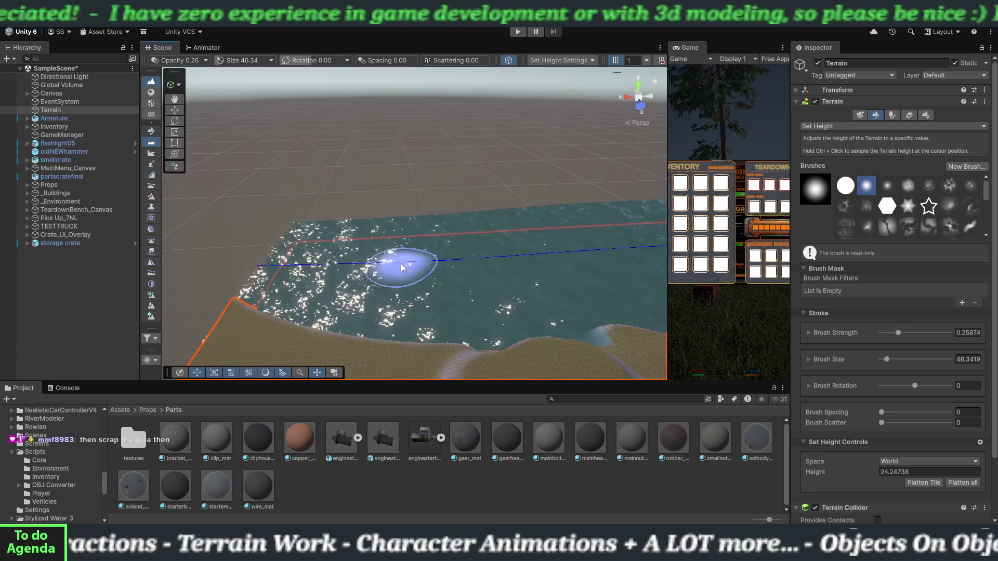
{"action": "left_click", "coordinate": [247, 314], "text": "ctrl"}
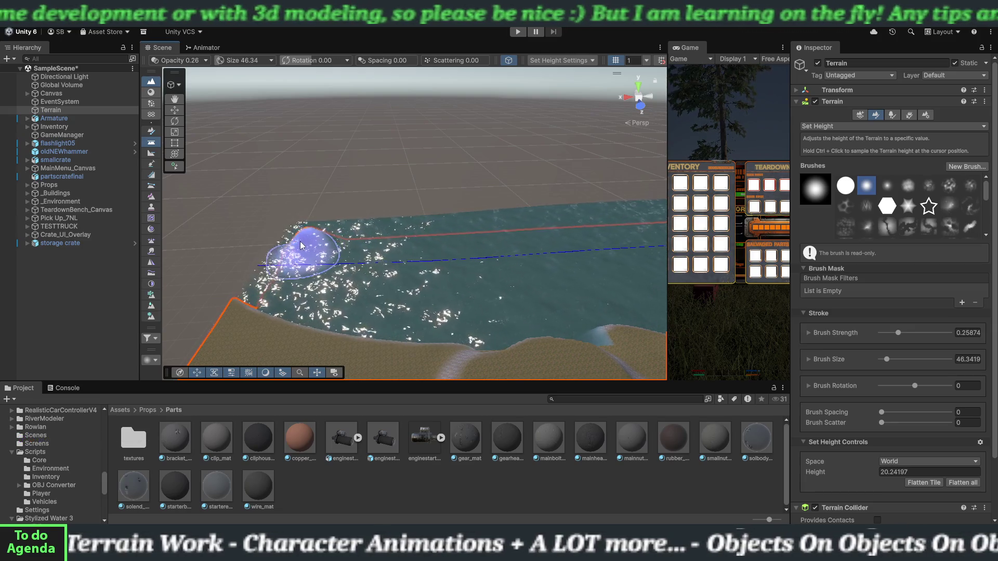
Step: Raise a flat sandy strip at 20.24 stretching out across the river water
{"action": "left_click", "coordinate": [298, 227]}
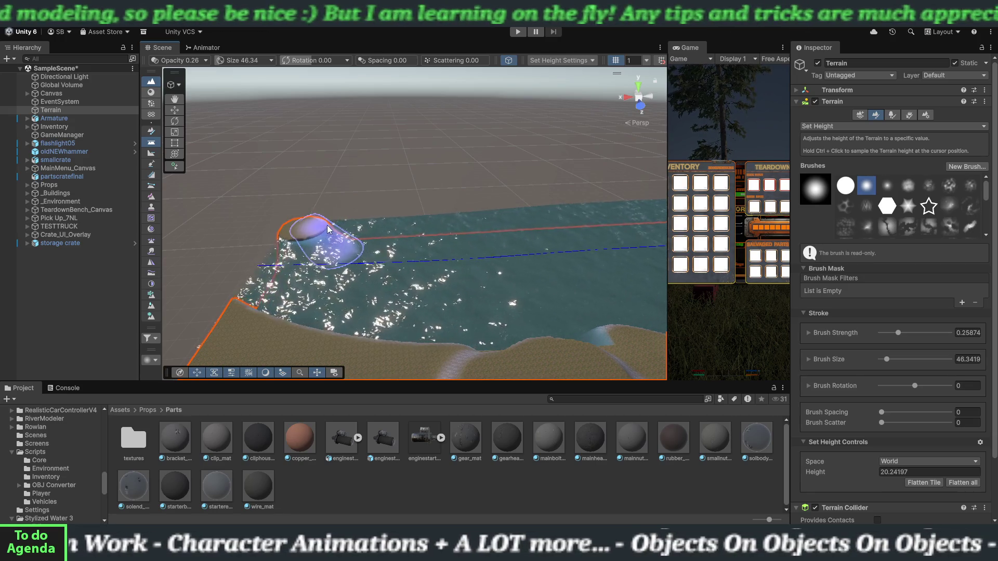
{"action": "left_click", "coordinate": [364, 224]}
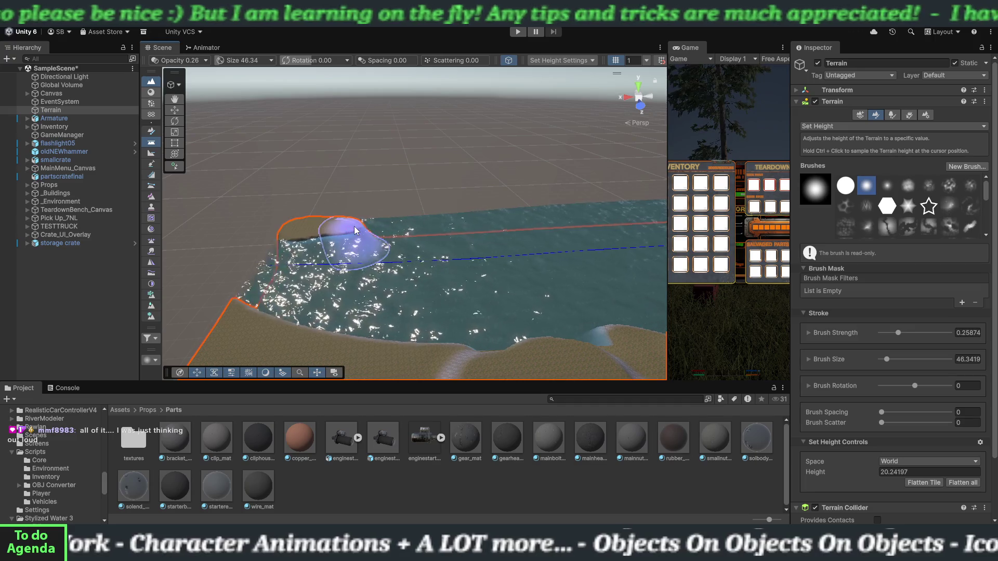
{"action": "left_click", "coordinate": [398, 229]}
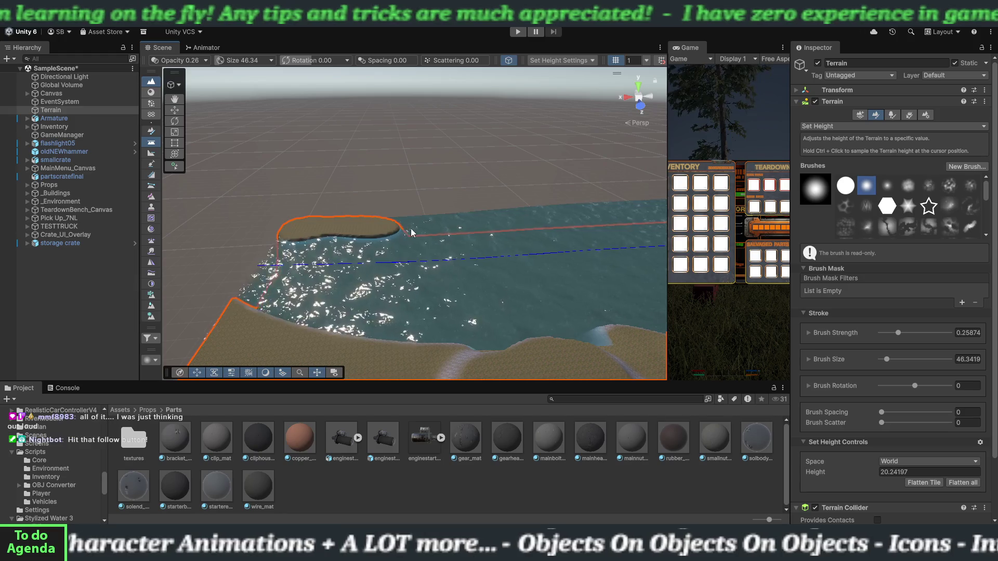
{"action": "left_click", "coordinate": [420, 231]}
{"action": "left_click", "coordinate": [432, 231]}
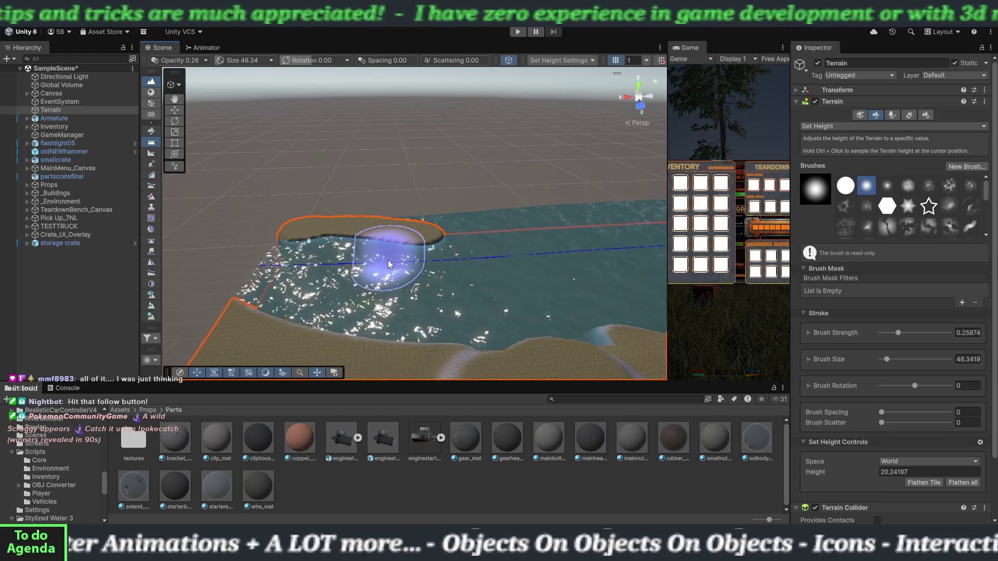
{"action": "mouse_move", "coordinate": [400, 280]}
{"action": "left_mouse_down", "text": "alt"}
{"action": "mouse_move", "coordinate": [354, 244]}
{"action": "mouse_move", "coordinate": [395, 229]}
{"action": "mouse_move", "coordinate": [557, 250]}
{"action": "mouse_move", "coordinate": [587, 278]}
{"action": "mouse_move", "coordinate": [594, 305]}
{"action": "left_mouse_up", "text": "alt"}
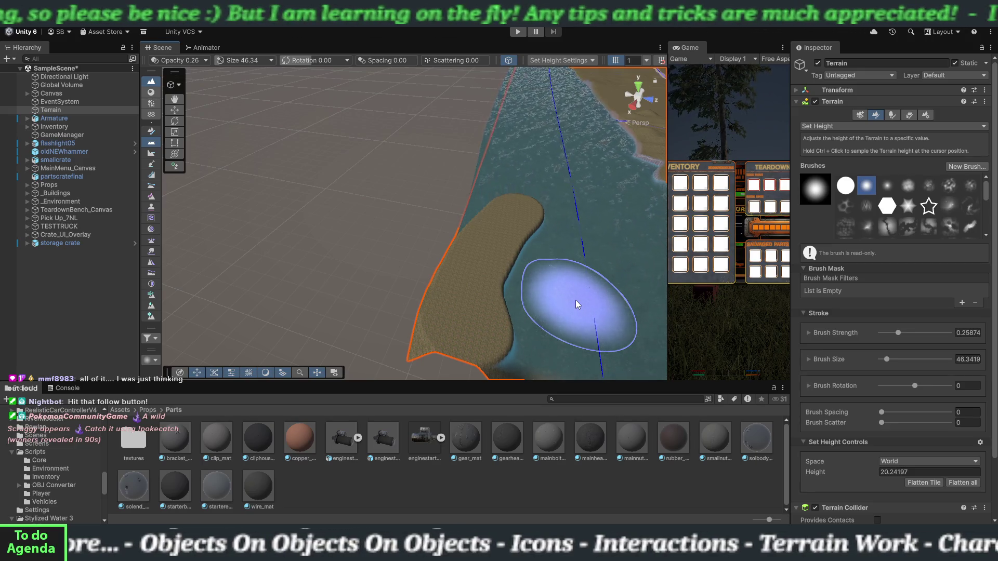
Step: Undo the last strokes and repaint the sand as a long flat bank along the river edge
{"action": "key", "text": "ctrl+z"}
{"action": "key", "text": "ctrl+z"}
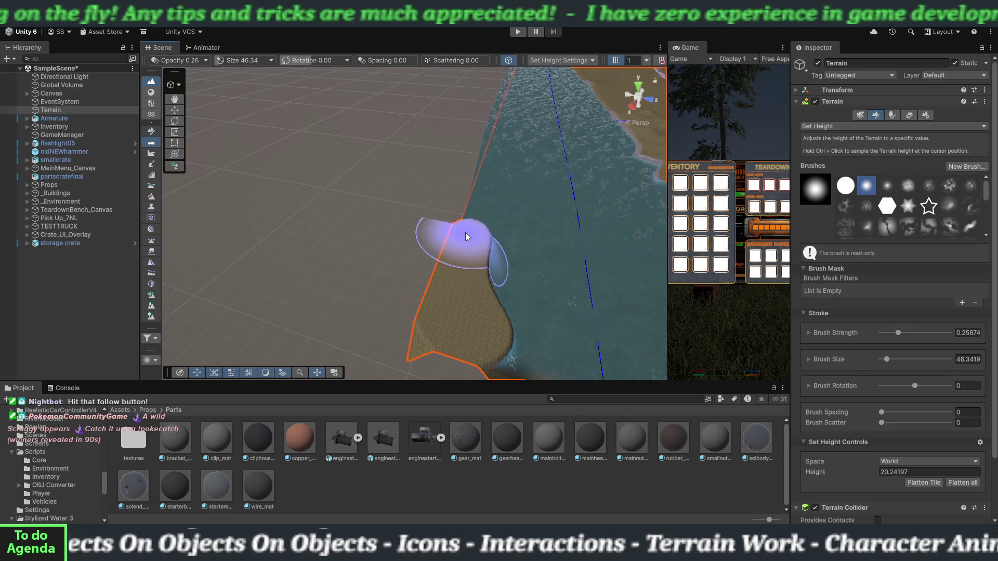
{"action": "left_click_drag", "start_coordinate": [473, 207], "coordinate": [497, 137]}
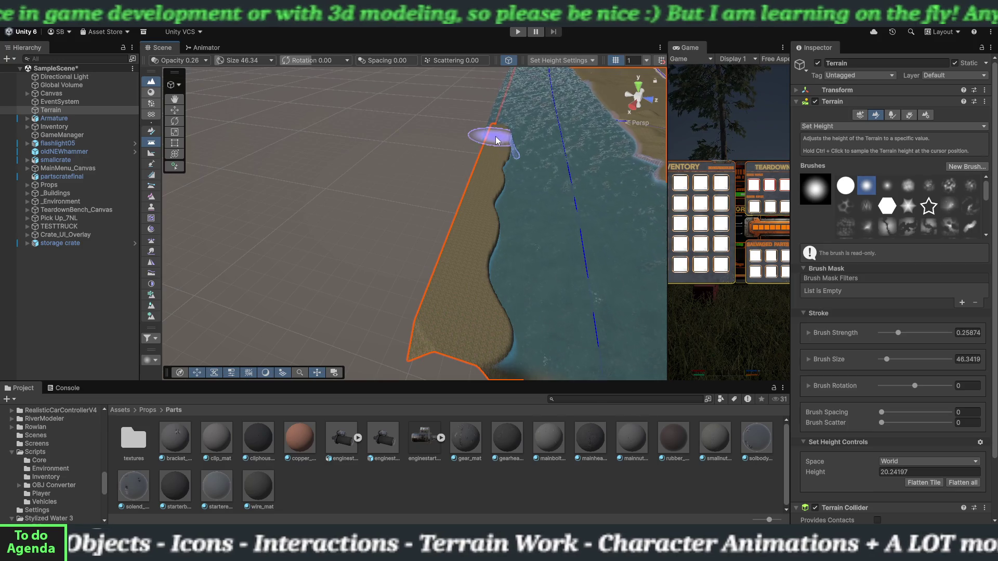
{"action": "mouse_move", "coordinate": [457, 235]}
{"action": "left_mouse_down"}
{"action": "mouse_move", "coordinate": [428, 323]}
{"action": "mouse_move", "coordinate": [493, 238]}
{"action": "mouse_move", "coordinate": [508, 197]}
{"action": "mouse_move", "coordinate": [435, 245]}
{"action": "left_mouse_up"}
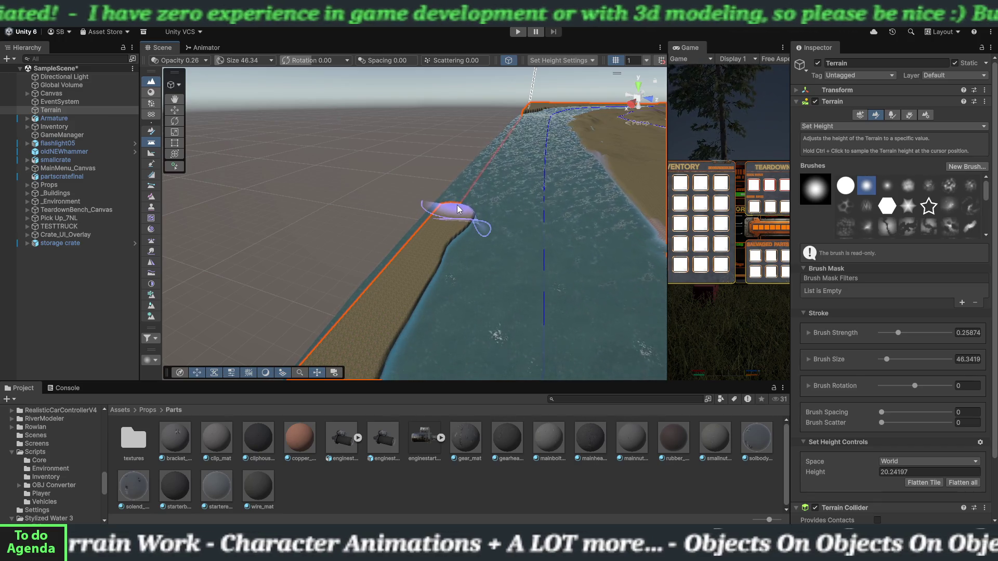
{"action": "left_click", "coordinate": [457, 205]}
{"action": "mouse_move", "coordinate": [431, 210]}
{"action": "left_mouse_down"}
{"action": "mouse_move", "coordinate": [412, 229]}
{"action": "mouse_move", "coordinate": [421, 210]}
{"action": "mouse_move", "coordinate": [459, 210]}
{"action": "mouse_move", "coordinate": [458, 281]}
{"action": "left_mouse_up"}
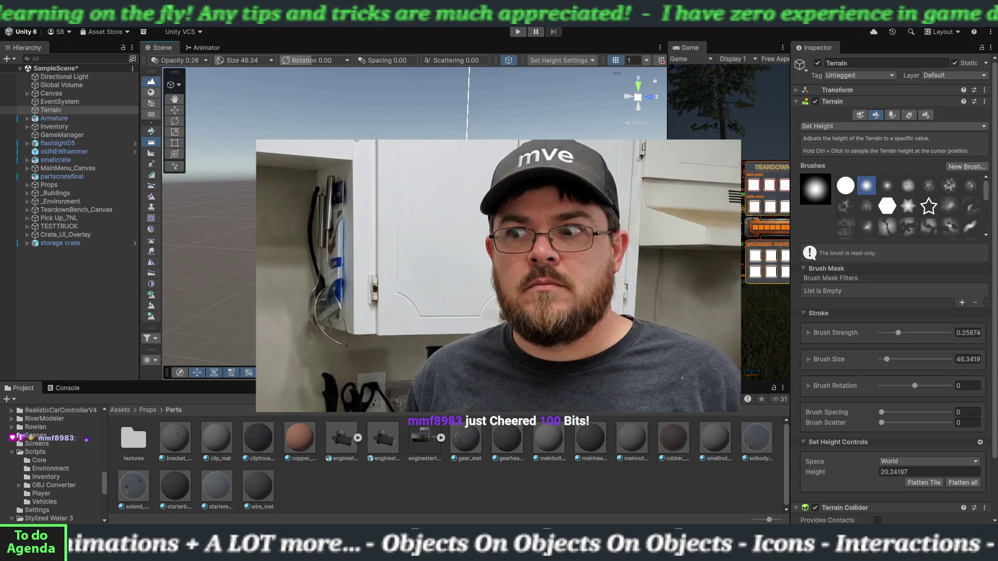
Step: Orbit the camera to look down the river toward the far sandy bank
{"action": "mouse_move", "coordinate": [472, 276]}
{"action": "left_mouse_down"}
{"action": "mouse_move", "coordinate": [478, 338]}
{"action": "mouse_move", "coordinate": [457, 279]}
{"action": "mouse_move", "coordinate": [495, 244]}
{"action": "mouse_move", "coordinate": [459, 234]}
{"action": "mouse_move", "coordinate": [455, 275]}
{"action": "mouse_move", "coordinate": [407, 307]}
{"action": "mouse_move", "coordinate": [458, 253]}
{"action": "mouse_move", "coordinate": [473, 260]}
{"action": "mouse_move", "coordinate": [457, 267]}
{"action": "mouse_move", "coordinate": [473, 275]}
{"action": "mouse_move", "coordinate": [433, 281]}
{"action": "mouse_move", "coordinate": [423, 295]}
{"action": "mouse_move", "coordinate": [419, 282]}
{"action": "mouse_move", "coordinate": [393, 320]}
{"action": "mouse_move", "coordinate": [404, 295]}
{"action": "mouse_move", "coordinate": [390, 289]}
{"action": "mouse_move", "coordinate": [431, 278]}
{"action": "mouse_move", "coordinate": [431, 260]}
{"action": "mouse_move", "coordinate": [356, 283]}
{"action": "mouse_move", "coordinate": [339, 316]}
{"action": "mouse_move", "coordinate": [363, 302]}
{"action": "mouse_move", "coordinate": [462, 300]}
{"action": "mouse_move", "coordinate": [448, 261]}
{"action": "mouse_move", "coordinate": [450, 317]}
{"action": "mouse_move", "coordinate": [454, 256]}
{"action": "mouse_move", "coordinate": [429, 287]}
{"action": "mouse_move", "coordinate": [428, 332]}
{"action": "mouse_move", "coordinate": [438, 263]}
{"action": "mouse_move", "coordinate": [432, 277]}
{"action": "mouse_move", "coordinate": [422, 338]}
{"action": "left_mouse_up"}
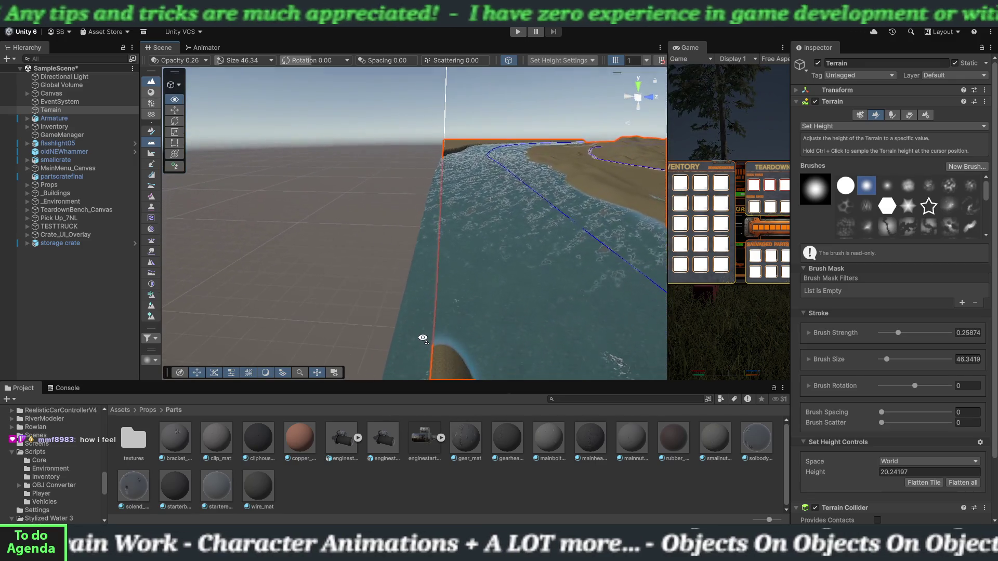
Step: Raise a sand mound on the near bank and extend the ridge toward the water
{"action": "mouse_move", "coordinate": [442, 253]}
{"action": "left_mouse_down"}
{"action": "mouse_move", "coordinate": [435, 343]}
{"action": "mouse_move", "coordinate": [437, 292]}
{"action": "left_mouse_up"}
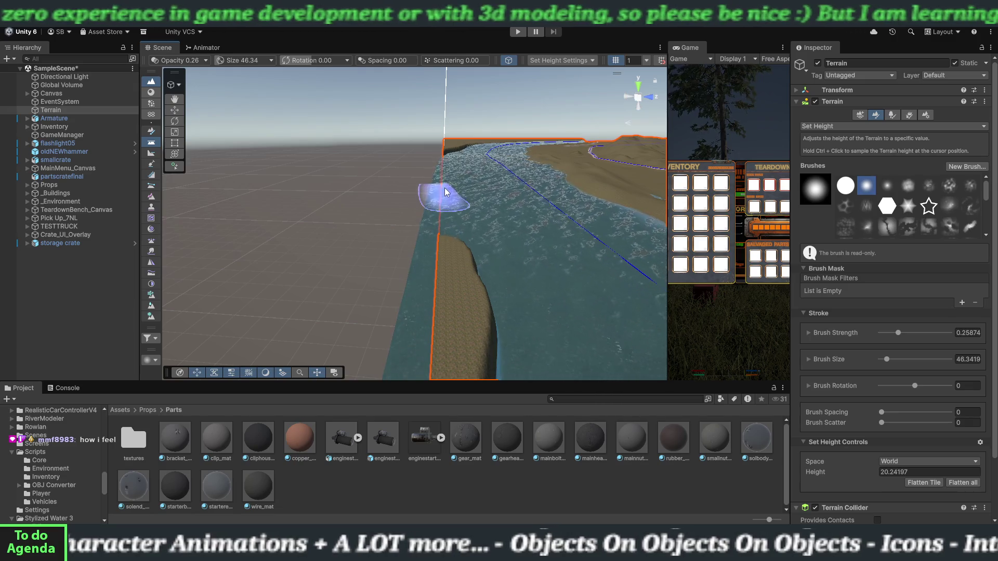
{"action": "mouse_move", "coordinate": [444, 191]}
{"action": "left_mouse_down"}
{"action": "mouse_move", "coordinate": [447, 279]}
{"action": "mouse_move", "coordinate": [464, 272]}
{"action": "mouse_move", "coordinate": [468, 227]}
{"action": "mouse_move", "coordinate": [483, 221]}
{"action": "mouse_move", "coordinate": [463, 225]}
{"action": "left_mouse_up"}
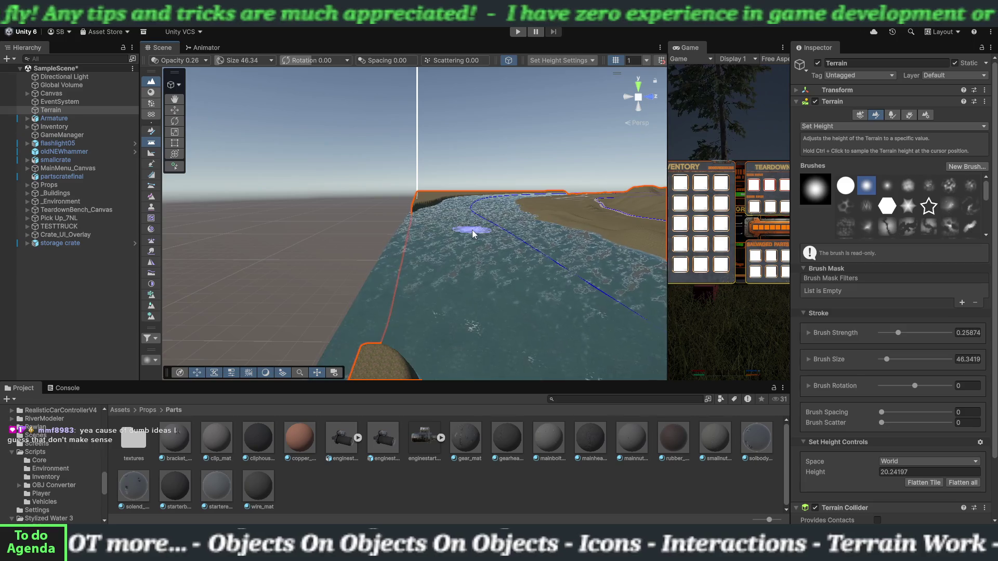
{"action": "mouse_move", "coordinate": [465, 282]}
{"action": "left_mouse_down"}
{"action": "mouse_move", "coordinate": [477, 281]}
{"action": "mouse_move", "coordinate": [417, 250]}
{"action": "left_mouse_up"}
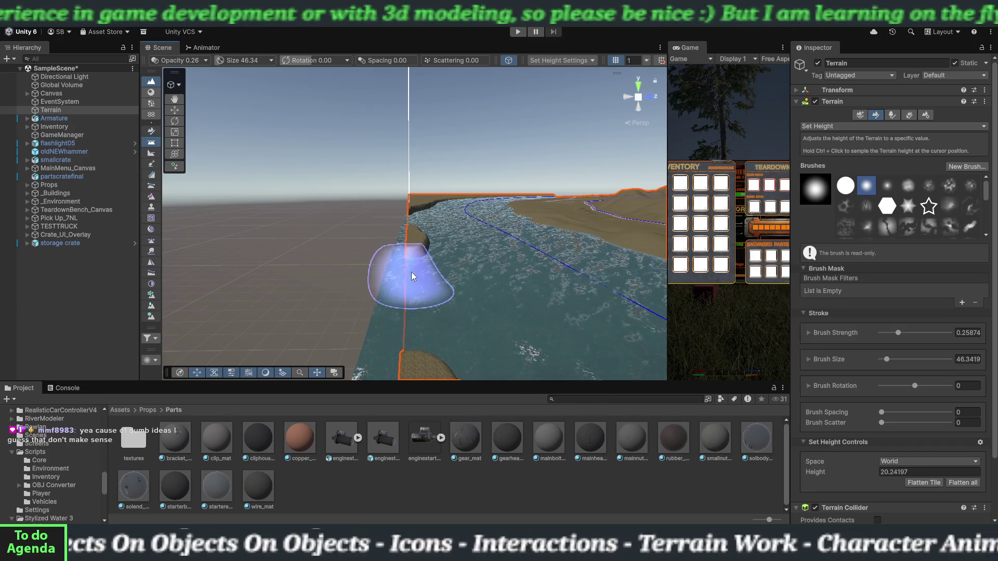
Step: Paint a flat strip along the near river edge; pressing S brings up a shortcut conflict
{"action": "left_click_drag", "start_coordinate": [410, 280], "coordinate": [409, 327]}
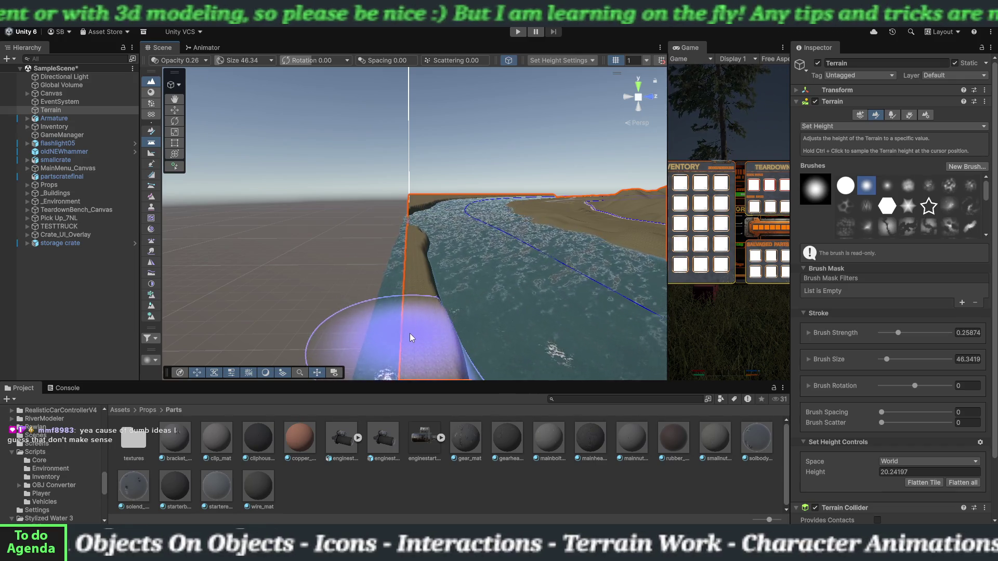
{"action": "mouse_move", "coordinate": [421, 282]}
{"action": "left_mouse_down"}
{"action": "mouse_move", "coordinate": [435, 249]}
{"action": "mouse_move", "coordinate": [416, 260]}
{"action": "left_mouse_up"}
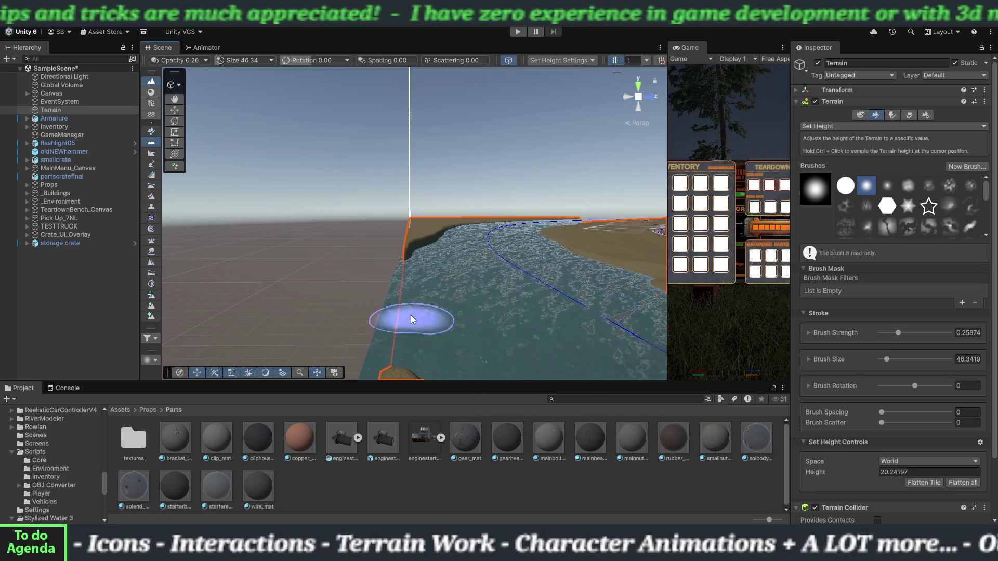
{"action": "mouse_move", "coordinate": [410, 296]}
{"action": "left_mouse_down"}
{"action": "mouse_move", "coordinate": [411, 320]}
{"action": "mouse_move", "coordinate": [413, 282]}
{"action": "left_mouse_up"}
{"action": "left_click_drag", "start_coordinate": [414, 291], "coordinate": [410, 312]}
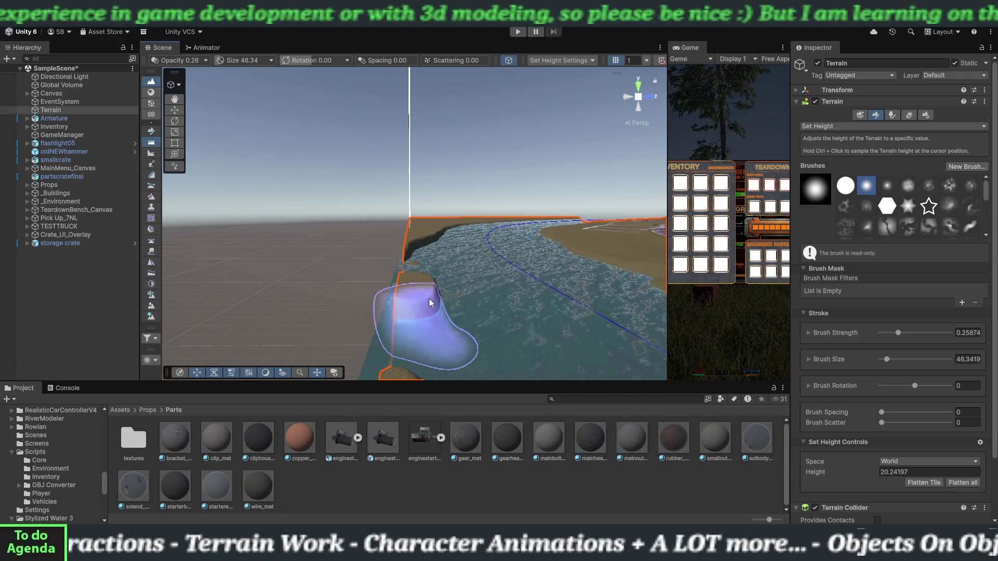
{"action": "key", "text": "s"}
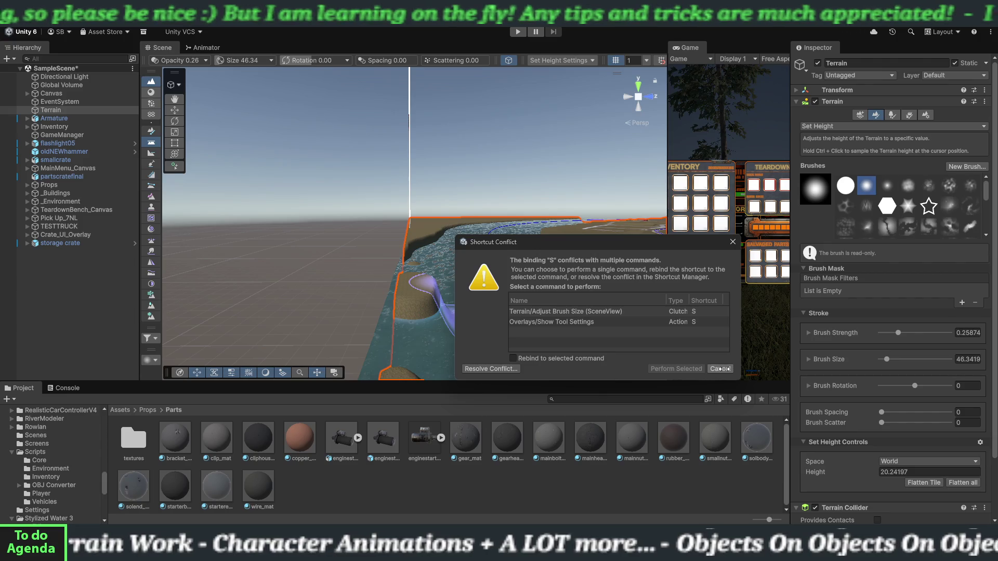
Step: Dismiss the shortcut-conflict notice, fill the gap in the sand ridge and notch the cliff top
{"action": "left_click", "coordinate": [721, 369]}
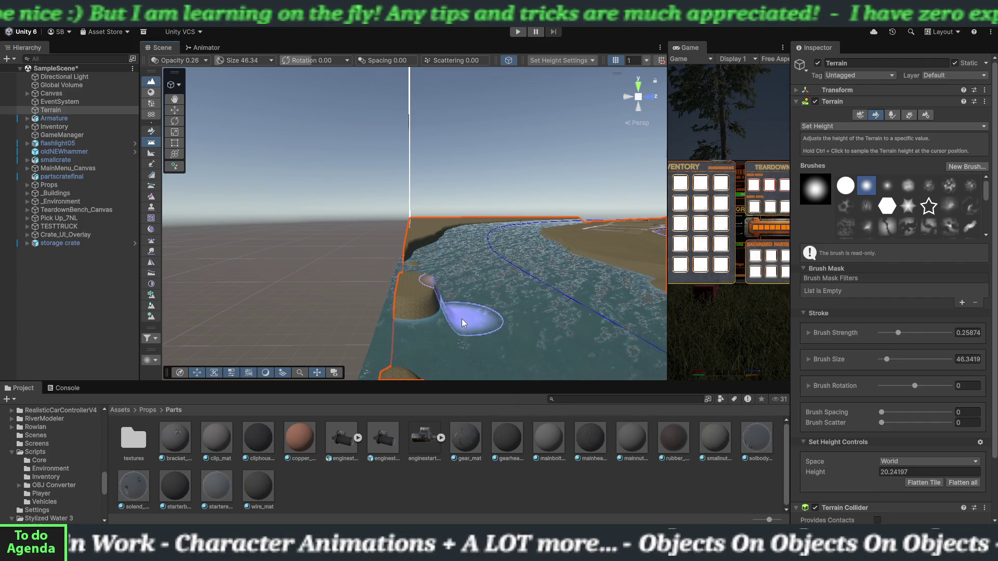
{"action": "mouse_move", "coordinate": [462, 320]}
{"action": "left_mouse_down"}
{"action": "mouse_move", "coordinate": [457, 342]}
{"action": "mouse_move", "coordinate": [458, 330]}
{"action": "mouse_move", "coordinate": [446, 337]}
{"action": "left_mouse_up"}
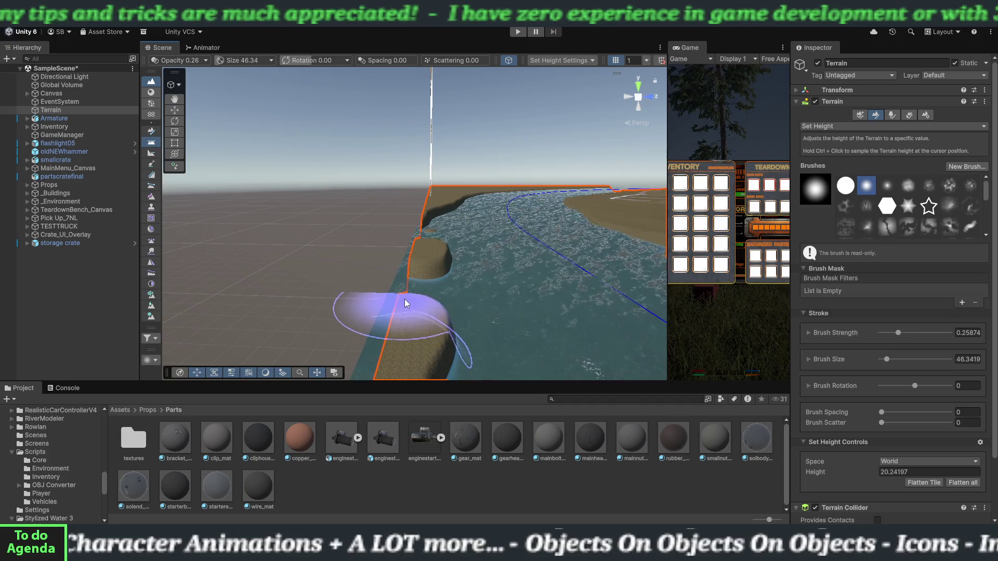
{"action": "mouse_move", "coordinate": [405, 291]}
{"action": "left_mouse_down"}
{"action": "mouse_move", "coordinate": [405, 277]}
{"action": "mouse_move", "coordinate": [410, 284]}
{"action": "mouse_move", "coordinate": [436, 263]}
{"action": "mouse_move", "coordinate": [430, 278]}
{"action": "mouse_move", "coordinate": [444, 274]}
{"action": "mouse_move", "coordinate": [423, 294]}
{"action": "left_mouse_up"}
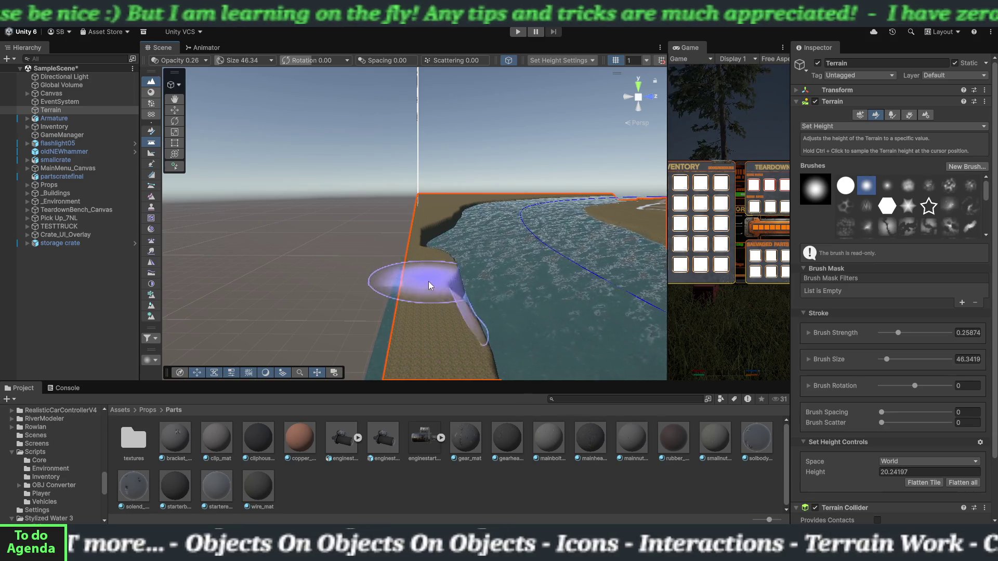
{"action": "mouse_move", "coordinate": [428, 282]}
{"action": "left_mouse_down"}
{"action": "mouse_move", "coordinate": [421, 333]}
{"action": "mouse_move", "coordinate": [444, 311]}
{"action": "mouse_move", "coordinate": [468, 317]}
{"action": "mouse_move", "coordinate": [396, 318]}
{"action": "mouse_move", "coordinate": [413, 297]}
{"action": "mouse_move", "coordinate": [422, 310]}
{"action": "mouse_move", "coordinate": [420, 295]}
{"action": "left_mouse_up"}
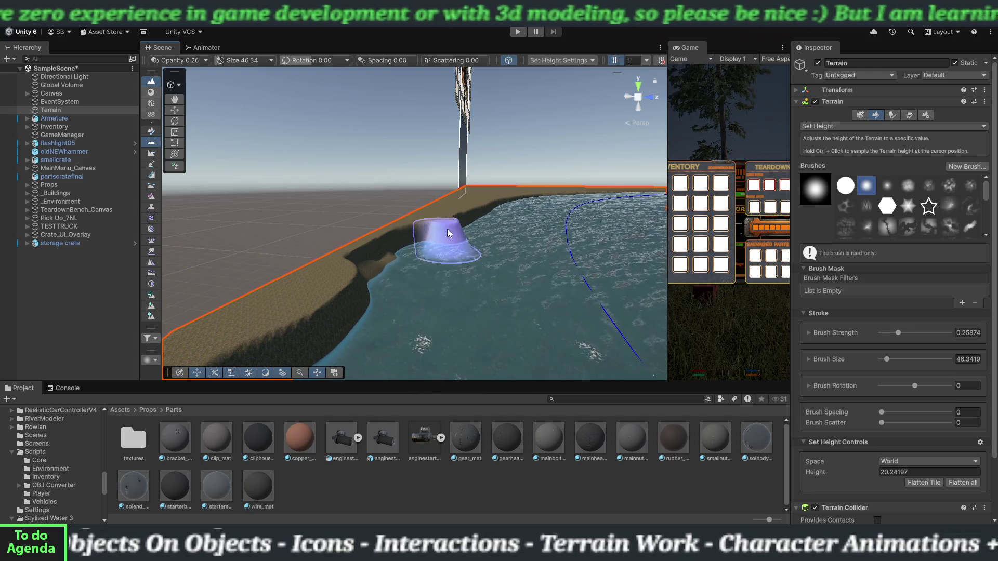
{"action": "mouse_move", "coordinate": [446, 242]}
{"action": "left_mouse_down"}
{"action": "mouse_move", "coordinate": [418, 274]}
{"action": "mouse_move", "coordinate": [385, 288]}
{"action": "mouse_move", "coordinate": [369, 278]}
{"action": "mouse_move", "coordinate": [371, 254]}
{"action": "left_mouse_up"}
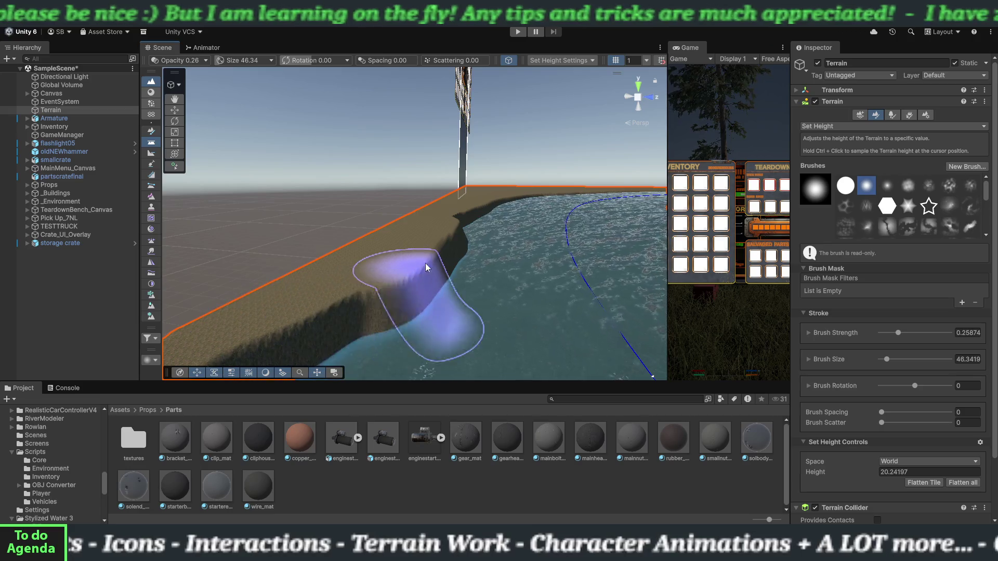
Step: Push the flat sandy shoreline further out into the river at height 20.24
{"action": "left_click_drag", "start_coordinate": [425, 263], "coordinate": [482, 289]}
{"action": "key", "text": "Up"}
{"action": "key", "text": "Up"}
{"action": "key", "text": "Up"}
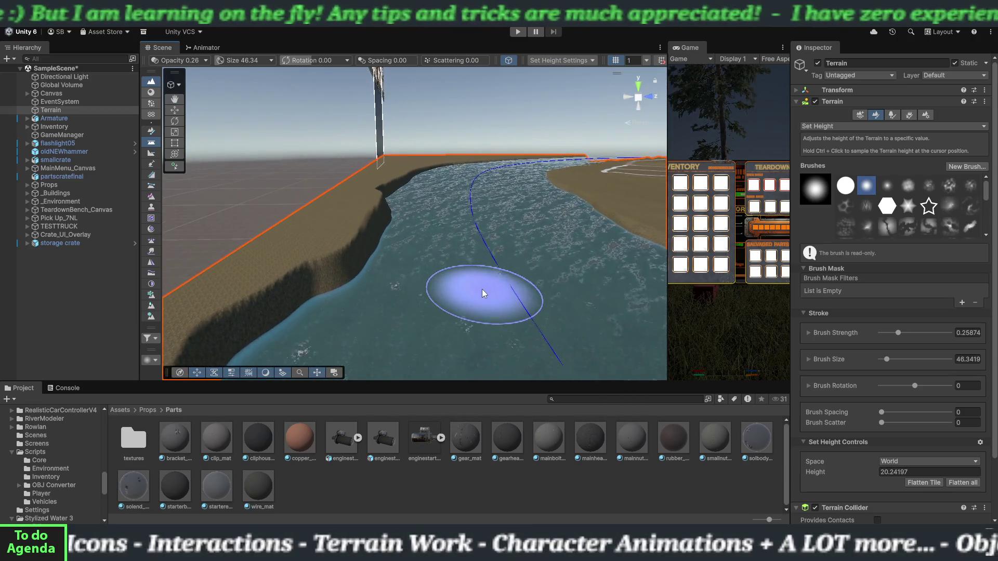
{"action": "mouse_move", "coordinate": [476, 260]}
{"action": "left_mouse_down"}
{"action": "mouse_move", "coordinate": [479, 311]}
{"action": "mouse_move", "coordinate": [447, 293]}
{"action": "mouse_move", "coordinate": [290, 297]}
{"action": "mouse_move", "coordinate": [280, 294]}
{"action": "mouse_move", "coordinate": [380, 300]}
{"action": "mouse_move", "coordinate": [253, 276]}
{"action": "left_mouse_up"}
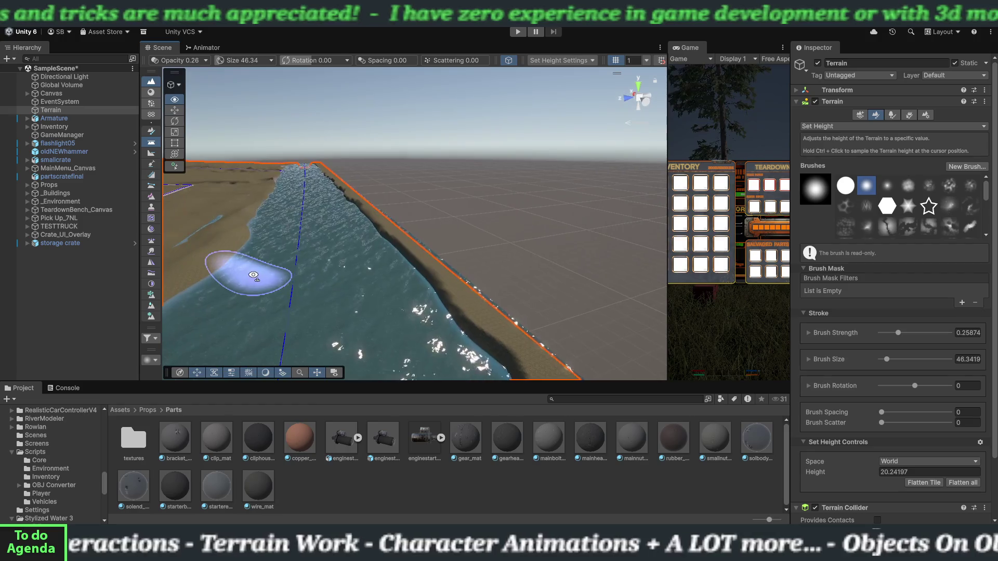
{"action": "mouse_move", "coordinate": [356, 311]}
{"action": "left_mouse_down"}
{"action": "mouse_move", "coordinate": [278, 294]}
{"action": "mouse_move", "coordinate": [289, 283]}
{"action": "mouse_move", "coordinate": [286, 229]}
{"action": "mouse_move", "coordinate": [323, 238]}
{"action": "mouse_move", "coordinate": [322, 230]}
{"action": "mouse_move", "coordinate": [470, 297]}
{"action": "mouse_move", "coordinate": [447, 307]}
{"action": "left_mouse_up"}
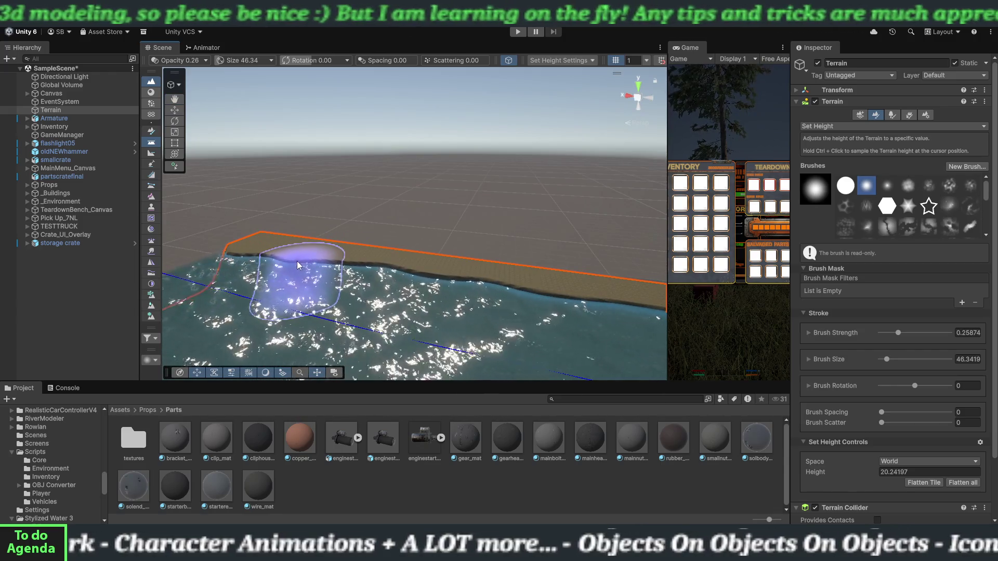
{"action": "mouse_move", "coordinate": [336, 279]}
{"action": "left_mouse_down"}
{"action": "mouse_move", "coordinate": [381, 295]}
{"action": "mouse_move", "coordinate": [406, 296]}
{"action": "mouse_move", "coordinate": [420, 280]}
{"action": "mouse_move", "coordinate": [481, 285]}
{"action": "mouse_move", "coordinate": [494, 302]}
{"action": "mouse_move", "coordinate": [613, 308]}
{"action": "left_mouse_up"}
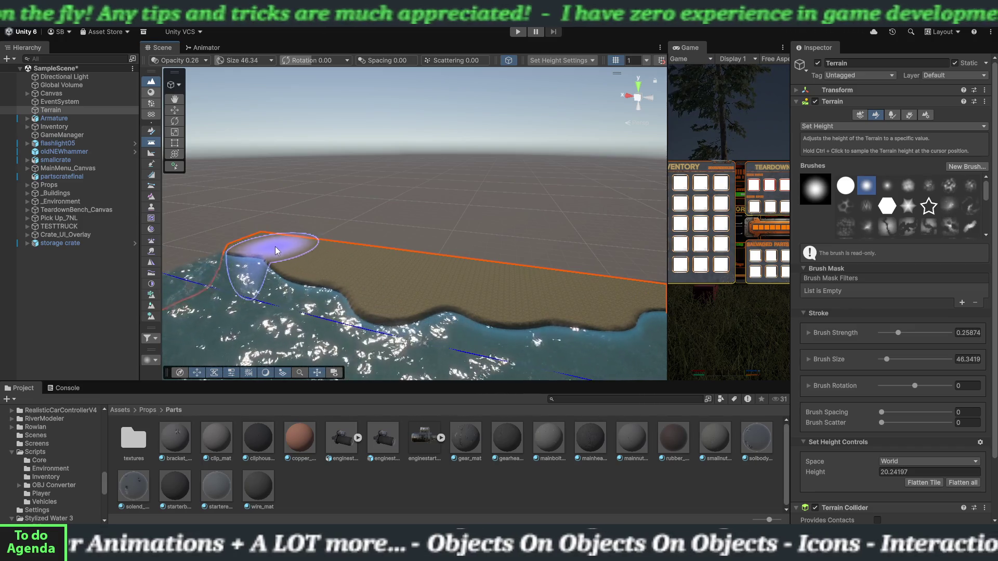
{"action": "mouse_move", "coordinate": [329, 270]}
{"action": "left_mouse_down"}
{"action": "mouse_move", "coordinate": [484, 294]}
{"action": "mouse_move", "coordinate": [368, 258]}
{"action": "left_mouse_up"}
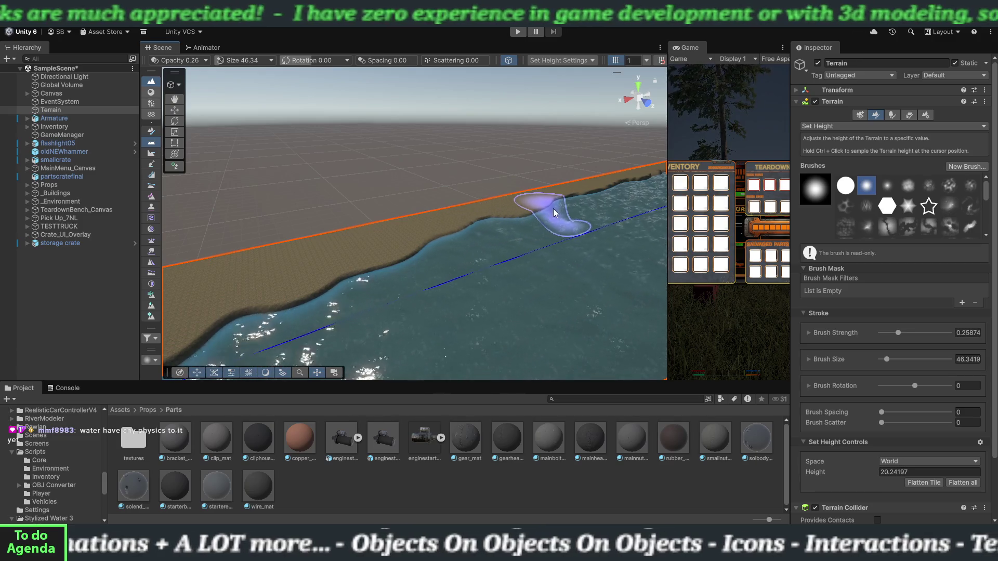
{"action": "left_click_drag", "start_coordinate": [600, 199], "coordinate": [578, 203]}
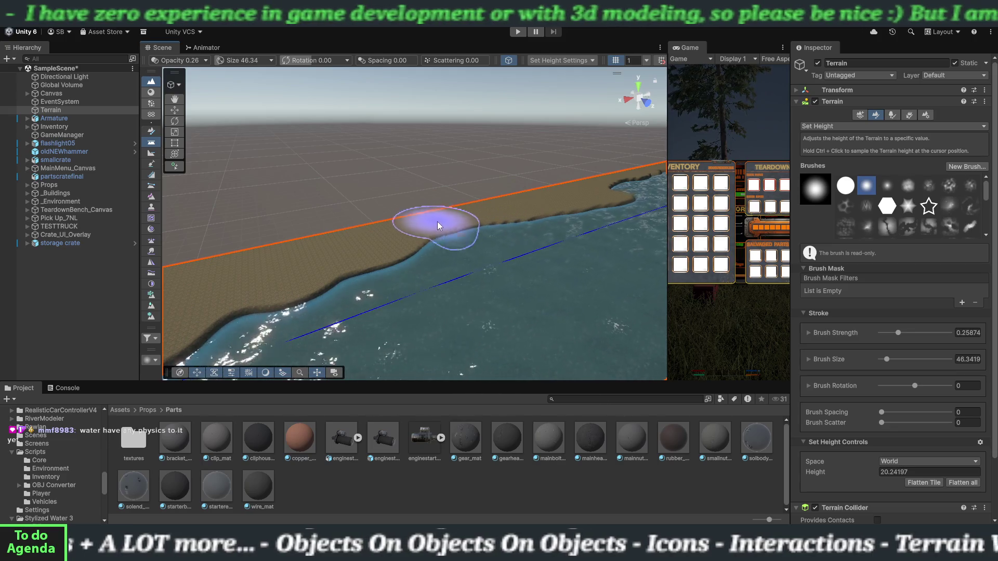
{"action": "mouse_move", "coordinate": [437, 221]}
{"action": "left_mouse_down"}
{"action": "mouse_move", "coordinate": [501, 250]}
{"action": "mouse_move", "coordinate": [575, 233]}
{"action": "left_mouse_up"}
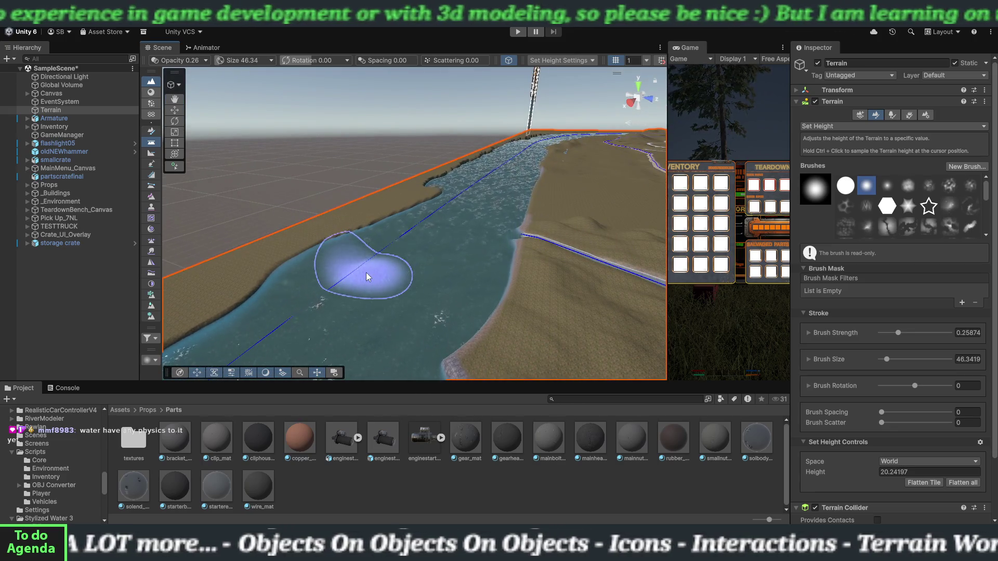
Step: Raise and level the opposite riverbank at 20.24, straightening its uneven shoreline
{"action": "mouse_move", "coordinate": [360, 298]}
{"action": "left_mouse_down"}
{"action": "mouse_move", "coordinate": [356, 278]}
{"action": "mouse_move", "coordinate": [402, 258]}
{"action": "mouse_move", "coordinate": [414, 272]}
{"action": "mouse_move", "coordinate": [405, 255]}
{"action": "mouse_move", "coordinate": [390, 288]}
{"action": "mouse_move", "coordinate": [252, 319]}
{"action": "mouse_move", "coordinate": [228, 313]}
{"action": "left_mouse_up"}
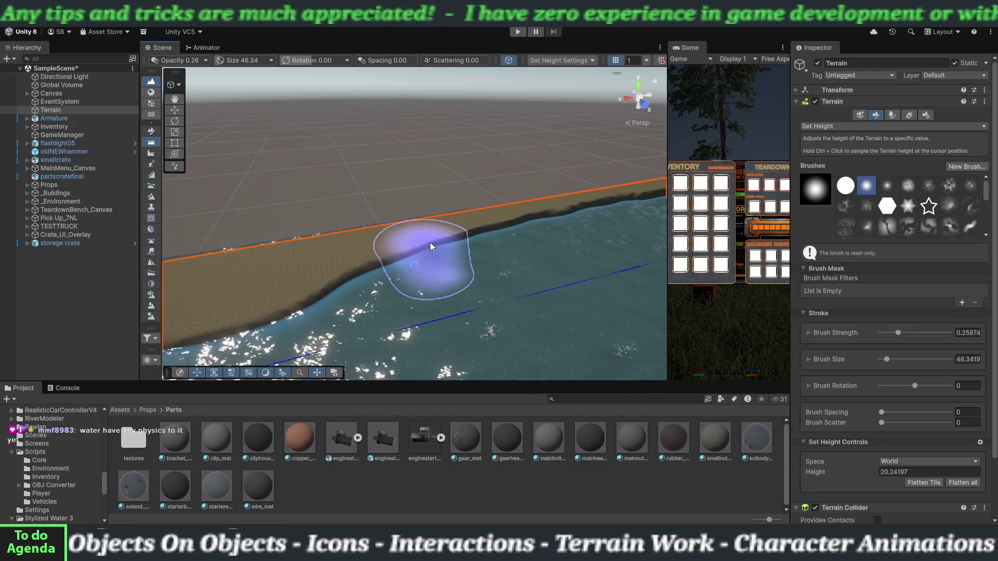
{"action": "mouse_move", "coordinate": [493, 240]}
{"action": "left_mouse_down"}
{"action": "mouse_move", "coordinate": [569, 238]}
{"action": "mouse_move", "coordinate": [644, 207]}
{"action": "mouse_move", "coordinate": [551, 217]}
{"action": "left_mouse_up"}
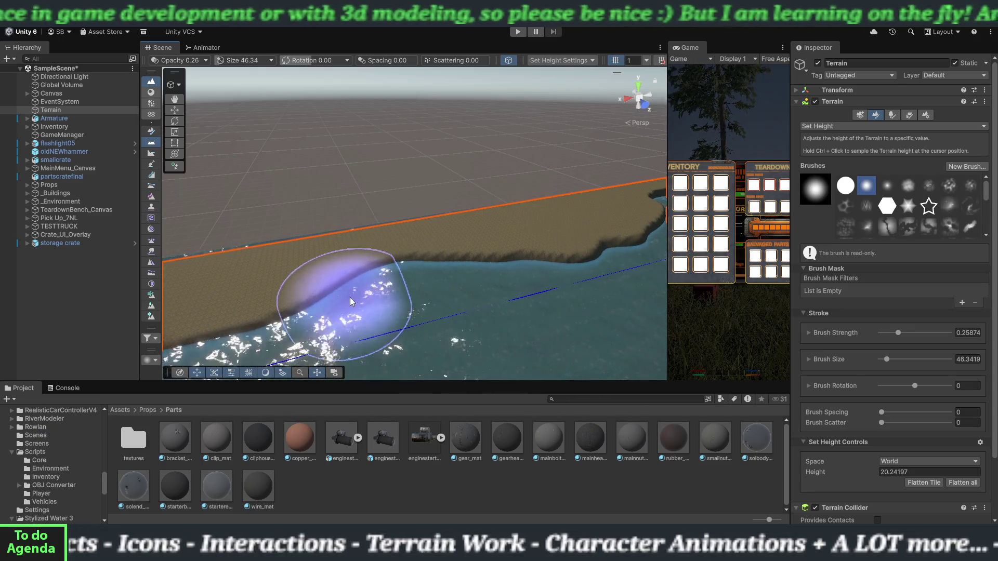
{"action": "mouse_move", "coordinate": [350, 297]}
{"action": "left_mouse_down"}
{"action": "mouse_move", "coordinate": [380, 302]}
{"action": "mouse_move", "coordinate": [338, 301]}
{"action": "mouse_move", "coordinate": [408, 290]}
{"action": "mouse_move", "coordinate": [400, 283]}
{"action": "mouse_move", "coordinate": [419, 267]}
{"action": "mouse_move", "coordinate": [391, 285]}
{"action": "mouse_move", "coordinate": [367, 352]}
{"action": "mouse_move", "coordinate": [372, 312]}
{"action": "mouse_move", "coordinate": [268, 301]}
{"action": "mouse_move", "coordinate": [249, 326]}
{"action": "mouse_move", "coordinate": [425, 292]}
{"action": "mouse_move", "coordinate": [312, 301]}
{"action": "mouse_move", "coordinate": [249, 290]}
{"action": "mouse_move", "coordinate": [329, 238]}
{"action": "mouse_move", "coordinate": [442, 243]}
{"action": "mouse_move", "coordinate": [519, 270]}
{"action": "mouse_move", "coordinate": [620, 278]}
{"action": "left_mouse_up"}
{"action": "mouse_move", "coordinate": [378, 263]}
{"action": "left_mouse_down"}
{"action": "mouse_move", "coordinate": [530, 285]}
{"action": "mouse_move", "coordinate": [360, 269]}
{"action": "left_mouse_up"}
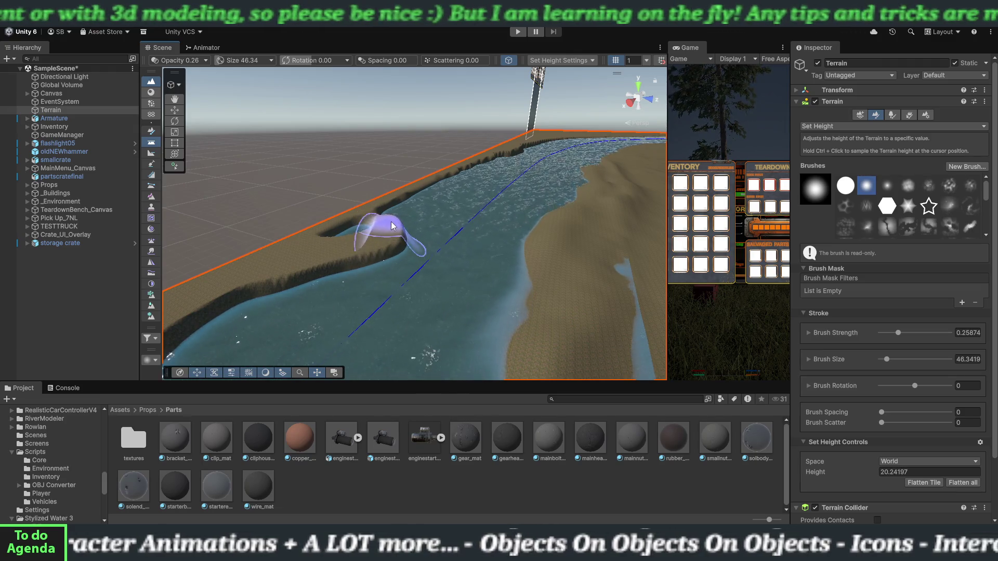
{"action": "left_click_drag", "start_coordinate": [391, 222], "coordinate": [425, 199]}
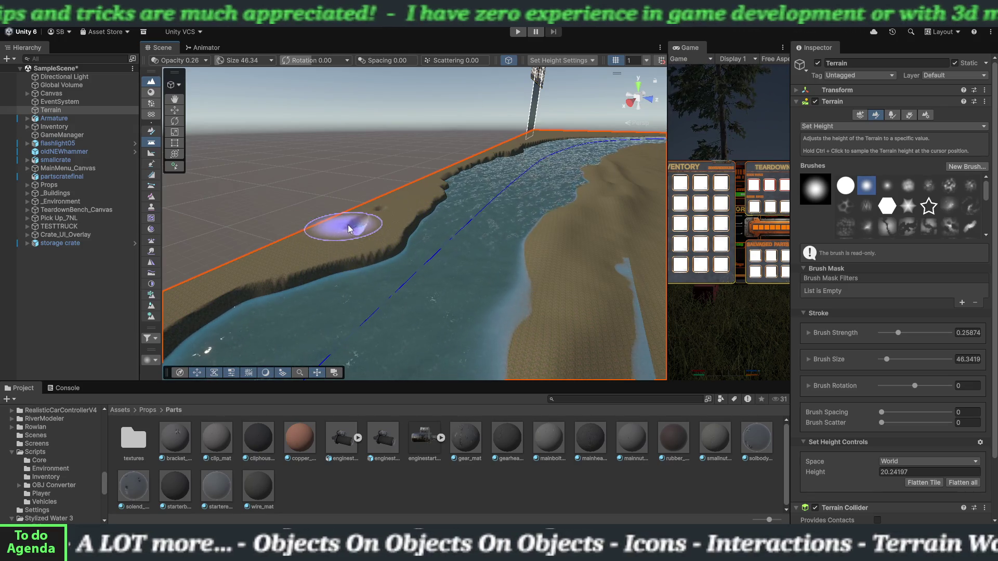
{"action": "scroll", "coordinate": [364, 285], "scroll_direction": "down", "scroll_amount": 3}
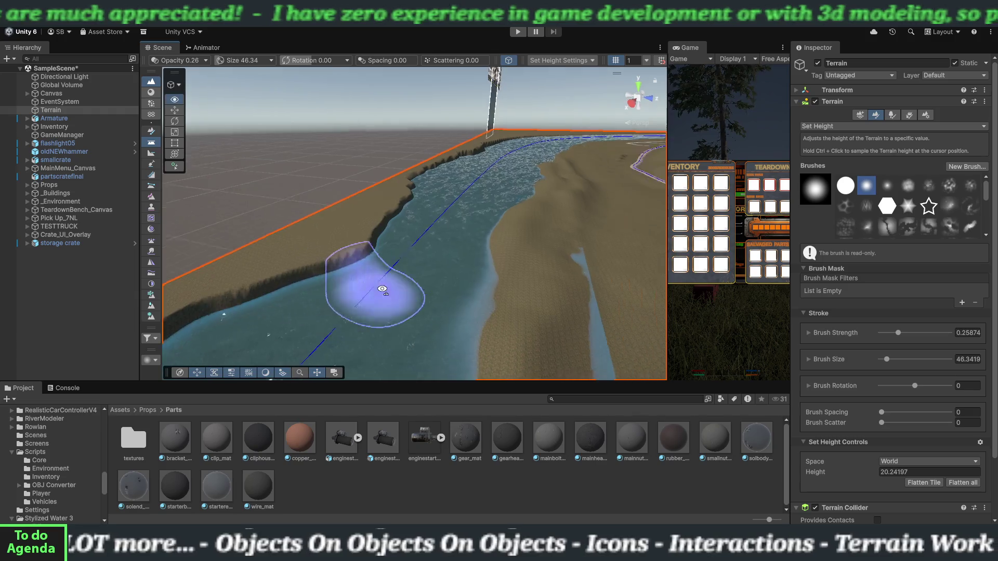
Step: Paint a small flat sand bump into the river from the cliff-side bank and inspect it
{"action": "mouse_move", "coordinate": [407, 302]}
{"action": "left_mouse_down", "text": "alt"}
{"action": "mouse_move", "coordinate": [434, 279]}
{"action": "mouse_move", "coordinate": [446, 240]}
{"action": "mouse_move", "coordinate": [299, 287]}
{"action": "mouse_move", "coordinate": [289, 234]}
{"action": "mouse_move", "coordinate": [278, 301]}
{"action": "mouse_move", "coordinate": [404, 277]}
{"action": "mouse_move", "coordinate": [350, 263]}
{"action": "left_mouse_up", "text": "alt"}
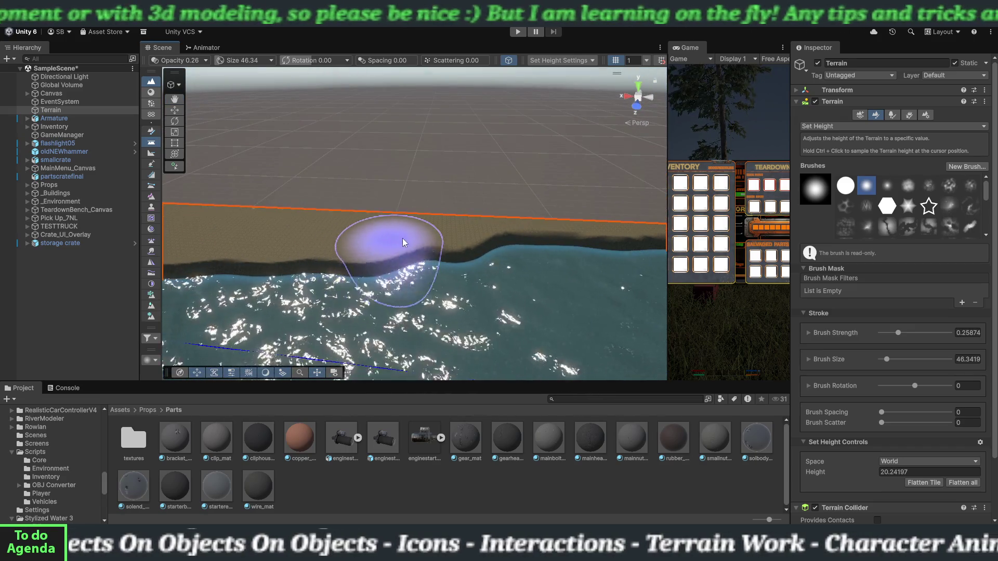
{"action": "mouse_move", "coordinate": [518, 240]}
{"action": "left_mouse_down"}
{"action": "mouse_move", "coordinate": [489, 248]}
{"action": "mouse_move", "coordinate": [660, 249]}
{"action": "mouse_move", "coordinate": [629, 254]}
{"action": "left_mouse_up"}
{"action": "mouse_move", "coordinate": [450, 261]}
{"action": "left_mouse_down", "text": "alt"}
{"action": "mouse_move", "coordinate": [472, 265]}
{"action": "mouse_move", "coordinate": [463, 245]}
{"action": "mouse_move", "coordinate": [494, 225]}
{"action": "mouse_move", "coordinate": [465, 211]}
{"action": "left_mouse_up", "text": "alt"}
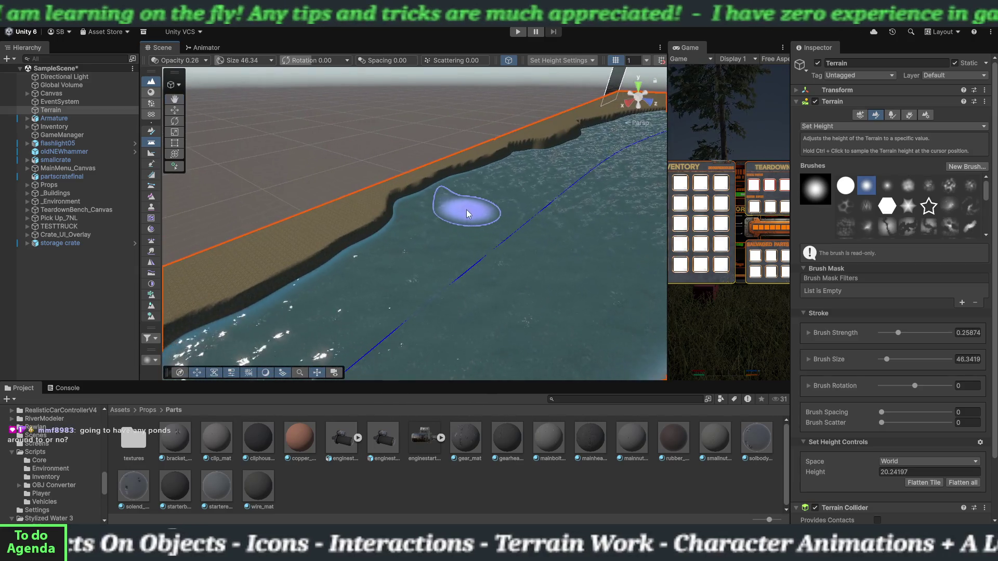
{"action": "mouse_move", "coordinate": [458, 269]}
{"action": "left_mouse_down", "text": "alt"}
{"action": "mouse_move", "coordinate": [488, 253]}
{"action": "mouse_move", "coordinate": [370, 255]}
{"action": "left_mouse_up", "text": "alt"}
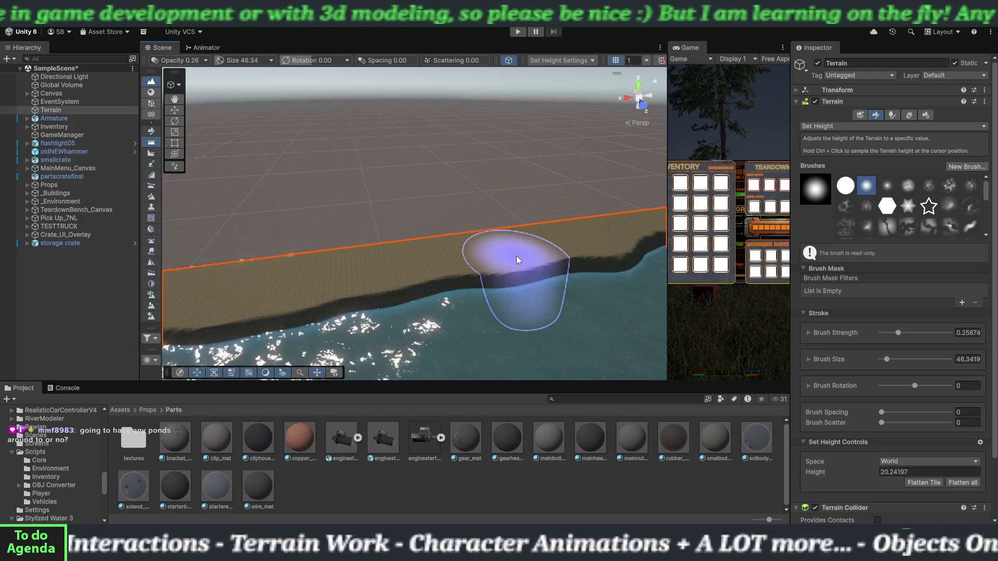
{"action": "mouse_move", "coordinate": [516, 255]}
{"action": "left_mouse_down"}
{"action": "mouse_move", "coordinate": [602, 238]}
{"action": "mouse_move", "coordinate": [512, 252]}
{"action": "mouse_move", "coordinate": [460, 205]}
{"action": "left_mouse_up"}
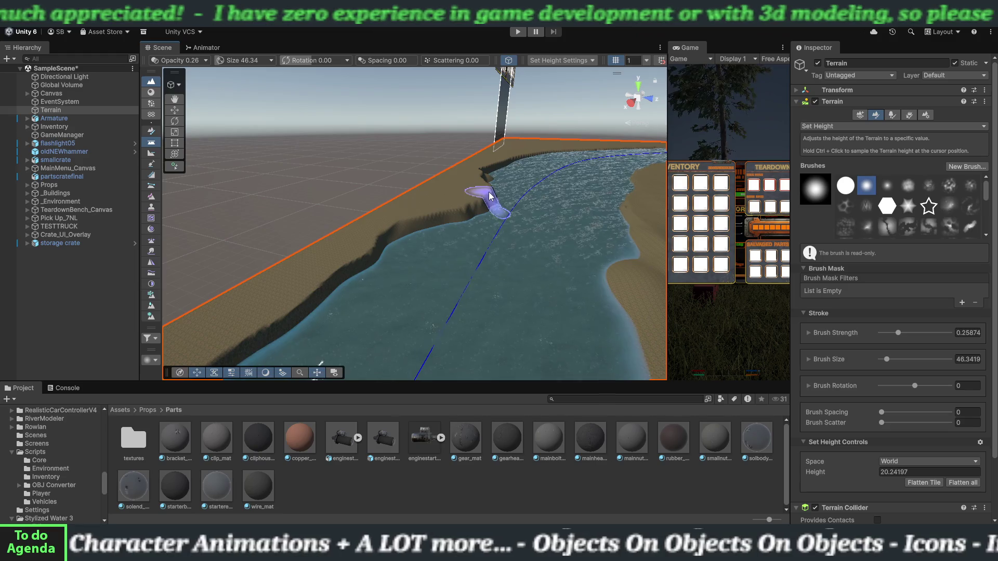
{"action": "mouse_move", "coordinate": [460, 253]}
{"action": "left_mouse_down"}
{"action": "mouse_move", "coordinate": [458, 268]}
{"action": "mouse_move", "coordinate": [559, 261]}
{"action": "left_mouse_up"}
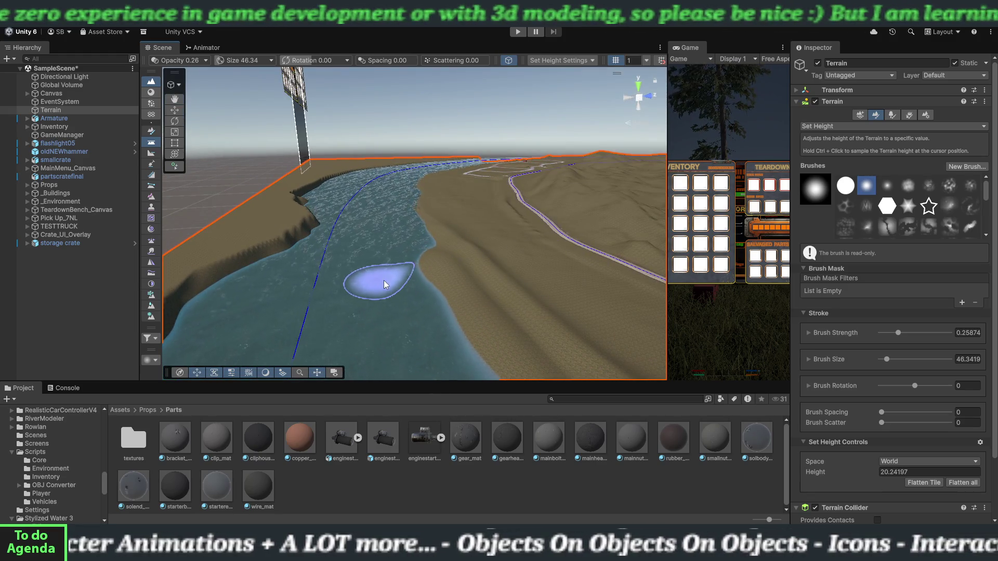
Step: Flatten the bump along the bank's edge and smooth the terrain at the cliff edge
{"action": "mouse_move", "coordinate": [384, 279]}
{"action": "left_mouse_down"}
{"action": "mouse_move", "coordinate": [397, 227]}
{"action": "mouse_move", "coordinate": [280, 229]}
{"action": "mouse_move", "coordinate": [383, 295]}
{"action": "mouse_move", "coordinate": [430, 295]}
{"action": "left_mouse_up"}
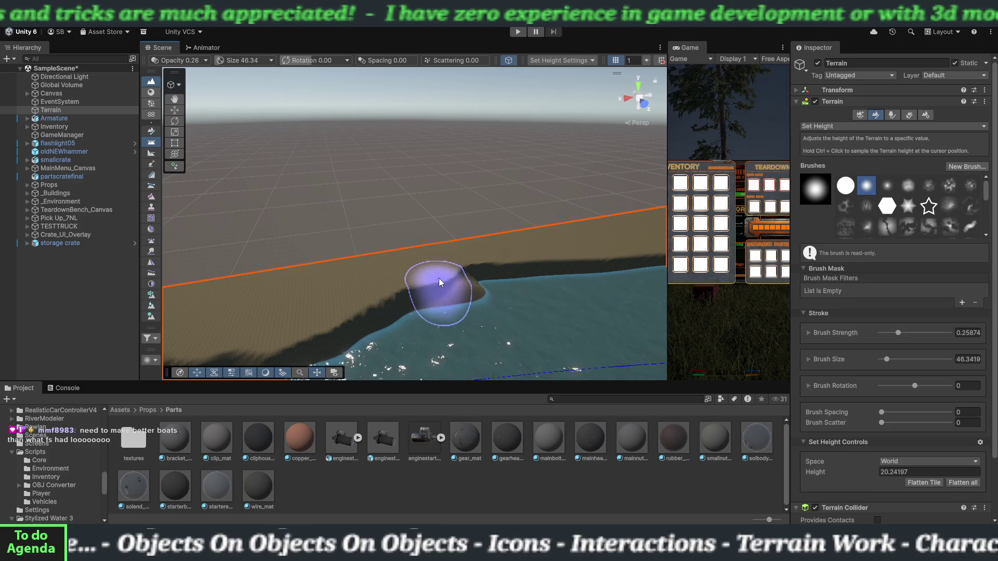
{"action": "mouse_move", "coordinate": [439, 278]}
{"action": "left_mouse_down"}
{"action": "mouse_move", "coordinate": [557, 262]}
{"action": "mouse_move", "coordinate": [422, 279]}
{"action": "left_mouse_up"}
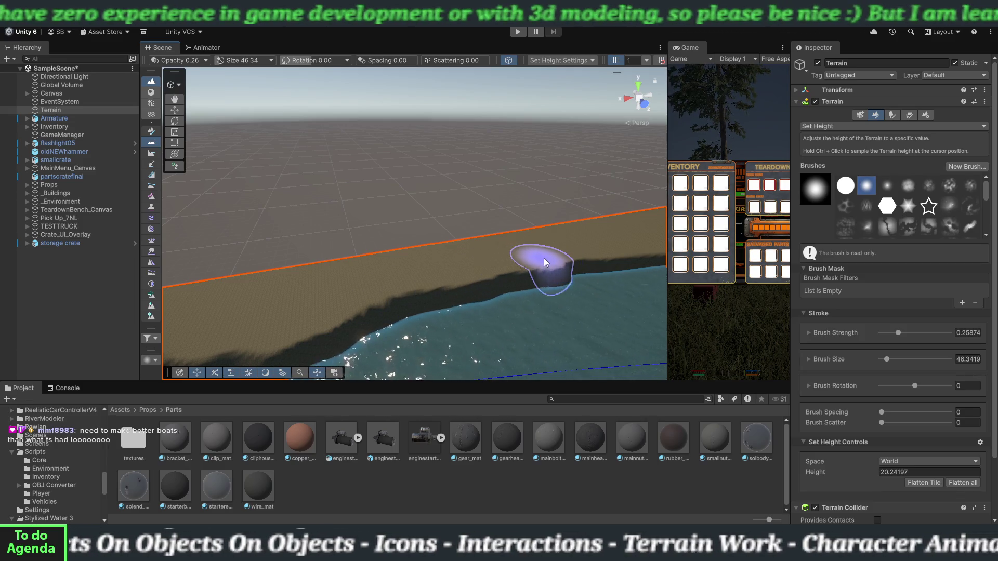
{"action": "mouse_move", "coordinate": [545, 262]}
{"action": "left_mouse_down"}
{"action": "mouse_move", "coordinate": [604, 257]}
{"action": "mouse_move", "coordinate": [436, 285]}
{"action": "mouse_move", "coordinate": [499, 289]}
{"action": "mouse_move", "coordinate": [451, 291]}
{"action": "mouse_move", "coordinate": [423, 312]}
{"action": "mouse_move", "coordinate": [444, 309]}
{"action": "mouse_move", "coordinate": [423, 334]}
{"action": "mouse_move", "coordinate": [493, 317]}
{"action": "mouse_move", "coordinate": [506, 324]}
{"action": "mouse_move", "coordinate": [527, 317]}
{"action": "mouse_move", "coordinate": [438, 305]}
{"action": "mouse_move", "coordinate": [407, 286]}
{"action": "mouse_move", "coordinate": [501, 258]}
{"action": "mouse_move", "coordinate": [365, 294]}
{"action": "left_mouse_up"}
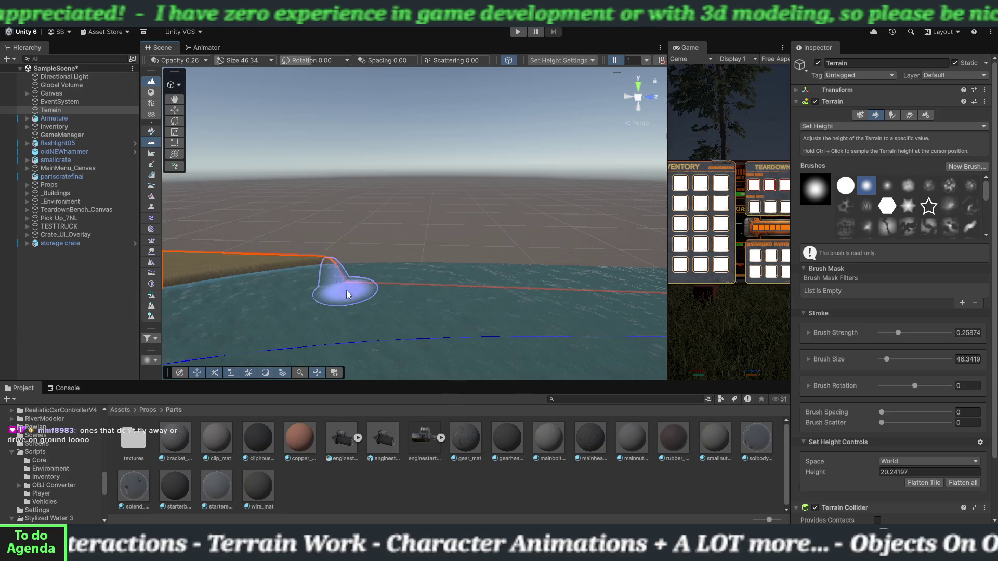
Step: Spread the flat sand strip's edge further into the water at height 20.24
{"action": "mouse_move", "coordinate": [345, 287]}
{"action": "left_mouse_down"}
{"action": "mouse_move", "coordinate": [328, 263]}
{"action": "mouse_move", "coordinate": [380, 265]}
{"action": "mouse_move", "coordinate": [403, 298]}
{"action": "left_mouse_up"}
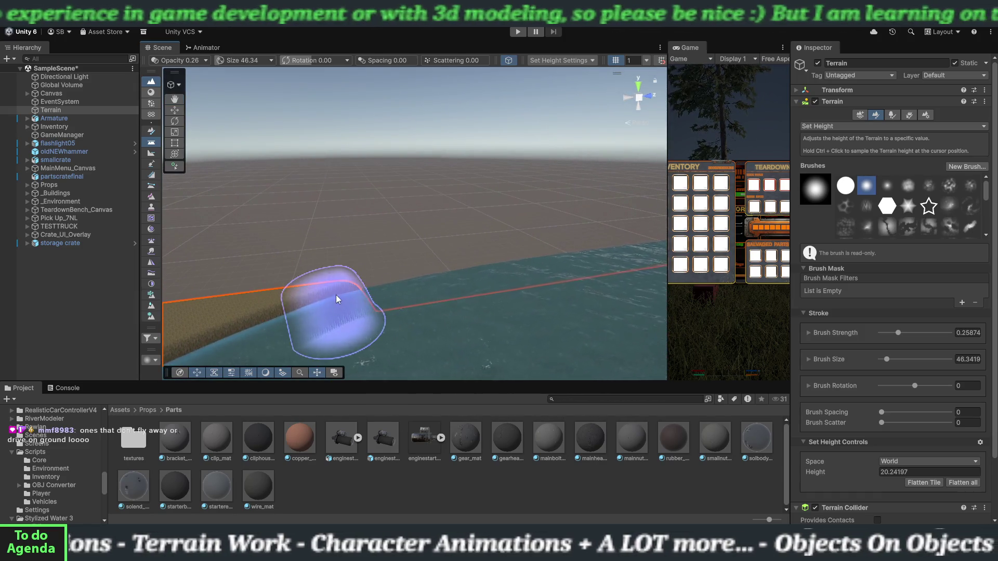
{"action": "mouse_move", "coordinate": [300, 299]}
{"action": "left_mouse_down"}
{"action": "mouse_move", "coordinate": [444, 274]}
{"action": "mouse_move", "coordinate": [594, 266]}
{"action": "left_mouse_up"}
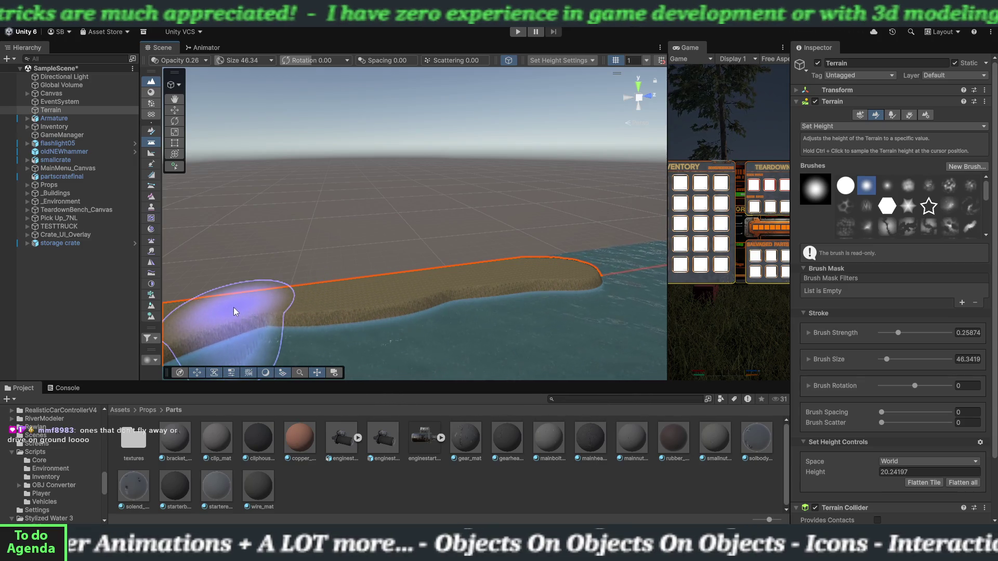
{"action": "mouse_move", "coordinate": [233, 311]}
{"action": "left_mouse_down"}
{"action": "mouse_move", "coordinate": [355, 294]}
{"action": "mouse_move", "coordinate": [246, 324]}
{"action": "mouse_move", "coordinate": [406, 294]}
{"action": "left_mouse_up"}
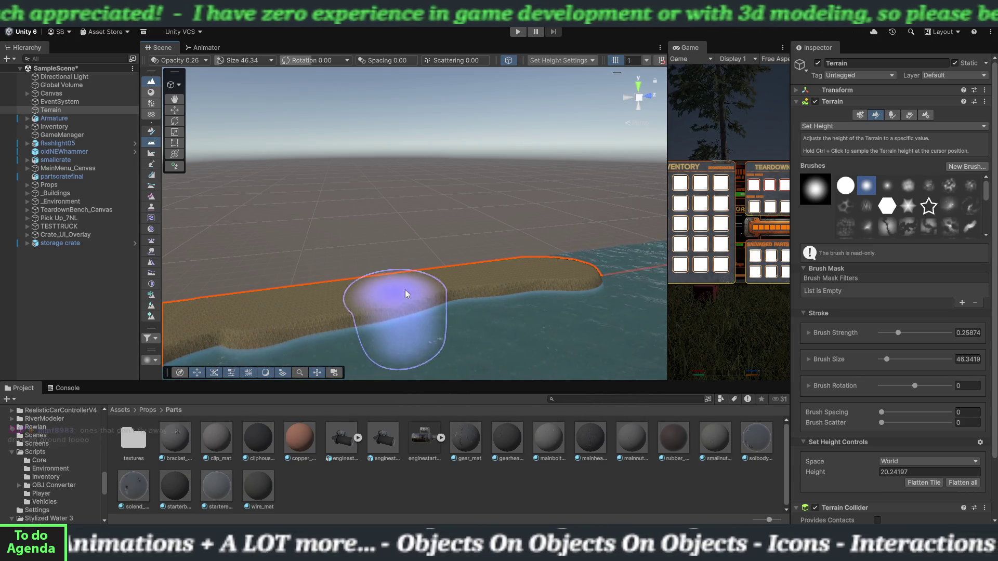
{"action": "scroll", "coordinate": [245, 323], "scroll_direction": "up", "scroll_amount": 3}
{"action": "mouse_move", "coordinate": [245, 323]}
{"action": "left_mouse_down"}
{"action": "mouse_move", "coordinate": [312, 312]}
{"action": "mouse_move", "coordinate": [321, 297]}
{"action": "left_mouse_up"}
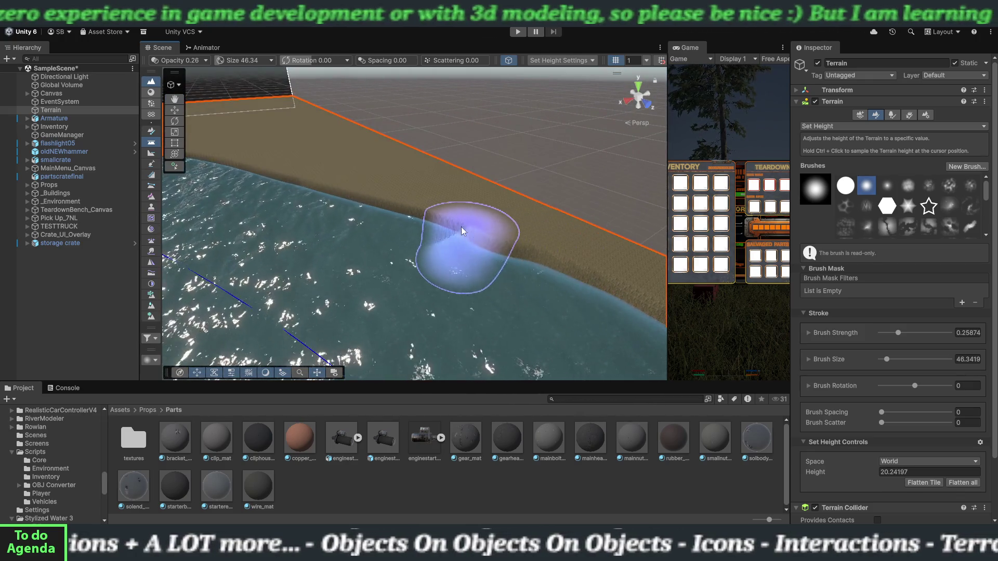
{"action": "mouse_move", "coordinate": [457, 222]}
{"action": "left_mouse_down"}
{"action": "mouse_move", "coordinate": [584, 273]}
{"action": "mouse_move", "coordinate": [396, 259]}
{"action": "mouse_move", "coordinate": [460, 270]}
{"action": "mouse_move", "coordinate": [330, 276]}
{"action": "mouse_move", "coordinate": [559, 263]}
{"action": "left_mouse_up"}
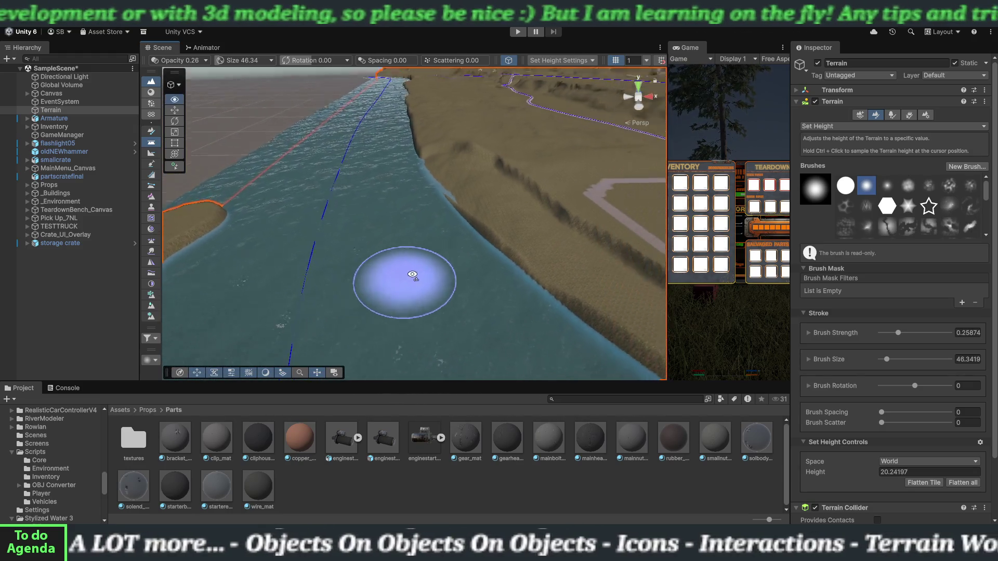
Step: Paint a long, narrow flat sand strip at 20.24 stretching down the river from the point
{"action": "mouse_move", "coordinate": [413, 274]}
{"action": "left_mouse_down"}
{"action": "mouse_move", "coordinate": [423, 261]}
{"action": "mouse_move", "coordinate": [442, 271]}
{"action": "mouse_move", "coordinate": [412, 263]}
{"action": "mouse_move", "coordinate": [408, 230]}
{"action": "mouse_move", "coordinate": [395, 220]}
{"action": "left_mouse_up"}
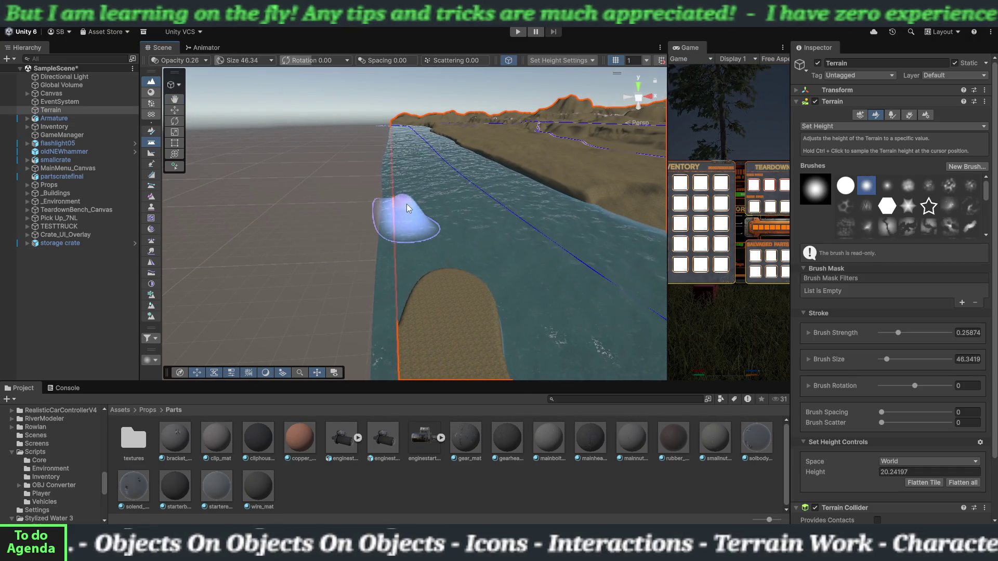
{"action": "mouse_move", "coordinate": [406, 198]}
{"action": "left_mouse_down"}
{"action": "mouse_move", "coordinate": [423, 312]}
{"action": "mouse_move", "coordinate": [484, 240]}
{"action": "mouse_move", "coordinate": [465, 238]}
{"action": "mouse_move", "coordinate": [457, 285]}
{"action": "mouse_move", "coordinate": [472, 322]}
{"action": "left_mouse_up"}
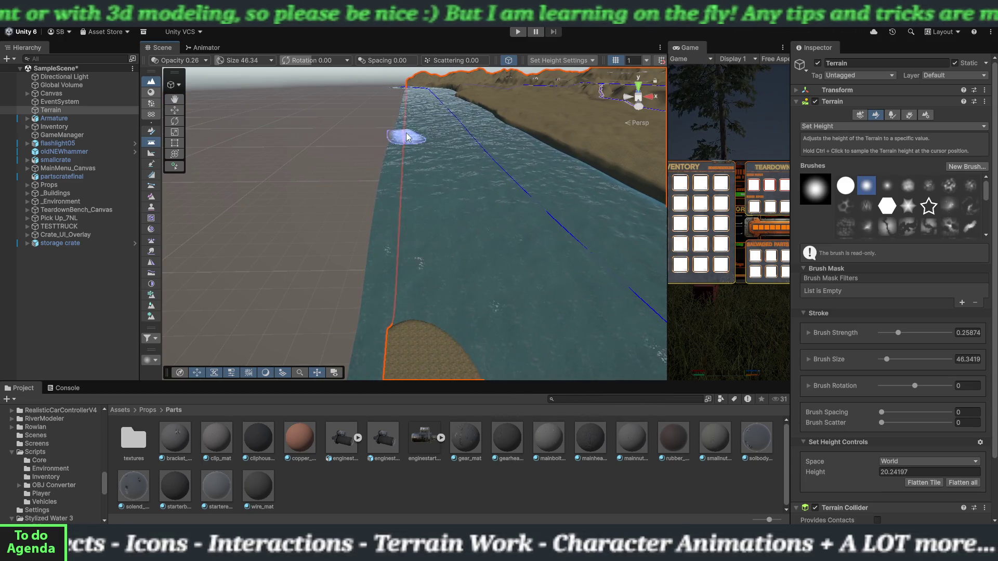
{"action": "left_click_drag", "start_coordinate": [407, 133], "coordinate": [413, 312]}
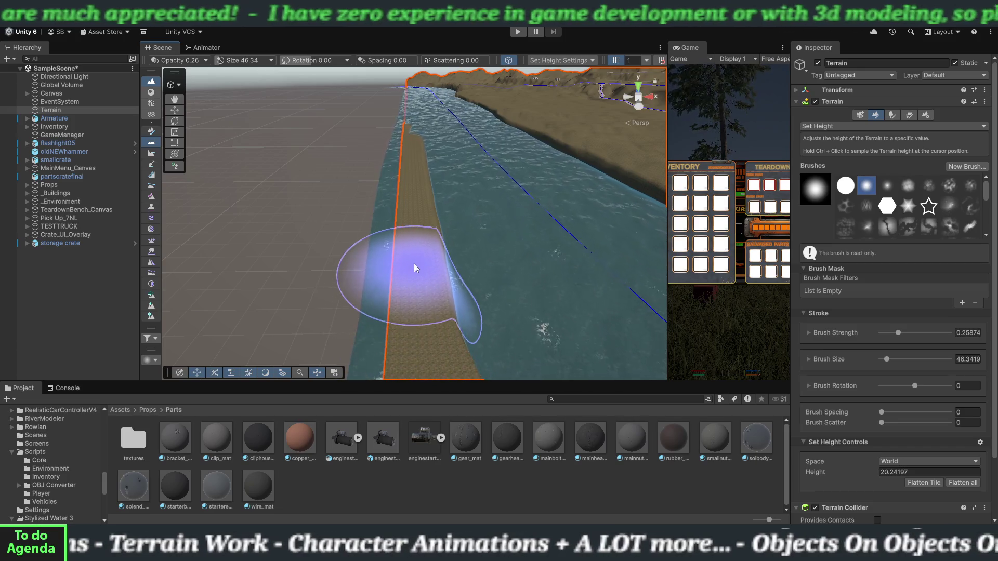
{"action": "mouse_move", "coordinate": [418, 238]}
{"action": "left_mouse_down"}
{"action": "mouse_move", "coordinate": [422, 131]}
{"action": "mouse_move", "coordinate": [401, 213]}
{"action": "left_mouse_up"}
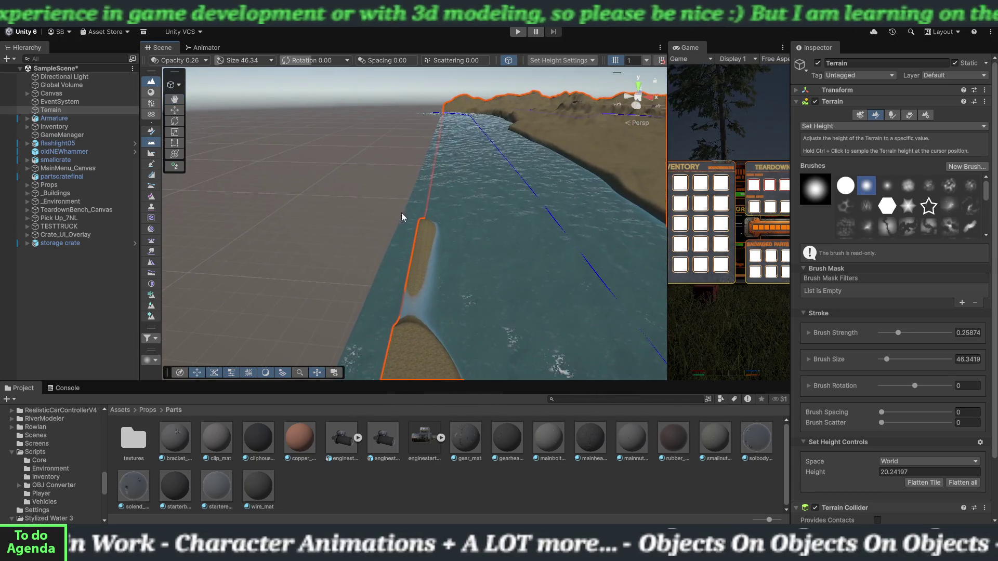
Step: Raise several sand bumps out of the river to the 20.24 set height
{"action": "left_click_drag", "start_coordinate": [439, 165], "coordinate": [419, 316]}
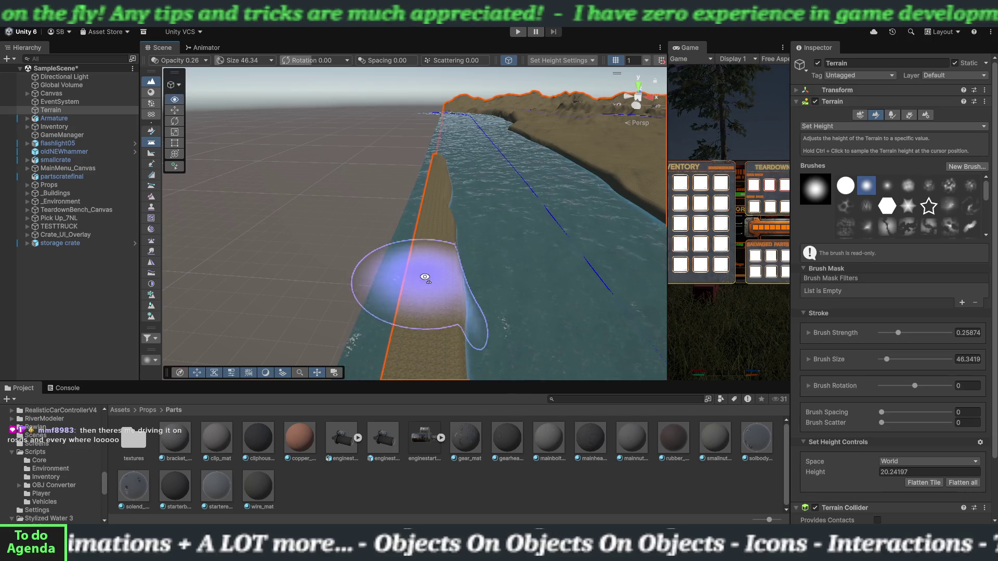
{"action": "mouse_move", "coordinate": [423, 279]}
{"action": "left_mouse_down"}
{"action": "mouse_move", "coordinate": [426, 347]}
{"action": "mouse_move", "coordinate": [423, 296]}
{"action": "mouse_move", "coordinate": [447, 185]}
{"action": "mouse_move", "coordinate": [437, 193]}
{"action": "mouse_move", "coordinate": [431, 289]}
{"action": "mouse_move", "coordinate": [418, 326]}
{"action": "mouse_move", "coordinate": [423, 239]}
{"action": "mouse_move", "coordinate": [447, 209]}
{"action": "mouse_move", "coordinate": [423, 306]}
{"action": "mouse_move", "coordinate": [438, 206]}
{"action": "mouse_move", "coordinate": [412, 323]}
{"action": "left_mouse_up"}
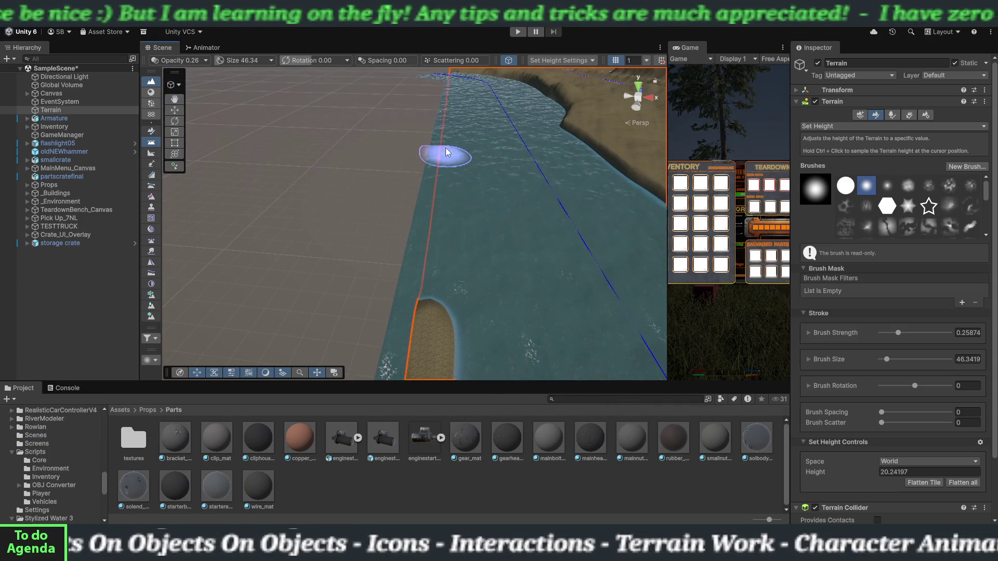
{"action": "mouse_move", "coordinate": [447, 142]}
{"action": "left_mouse_down"}
{"action": "mouse_move", "coordinate": [429, 302]}
{"action": "mouse_move", "coordinate": [466, 171]}
{"action": "mouse_move", "coordinate": [461, 116]}
{"action": "mouse_move", "coordinate": [437, 295]}
{"action": "left_mouse_up"}
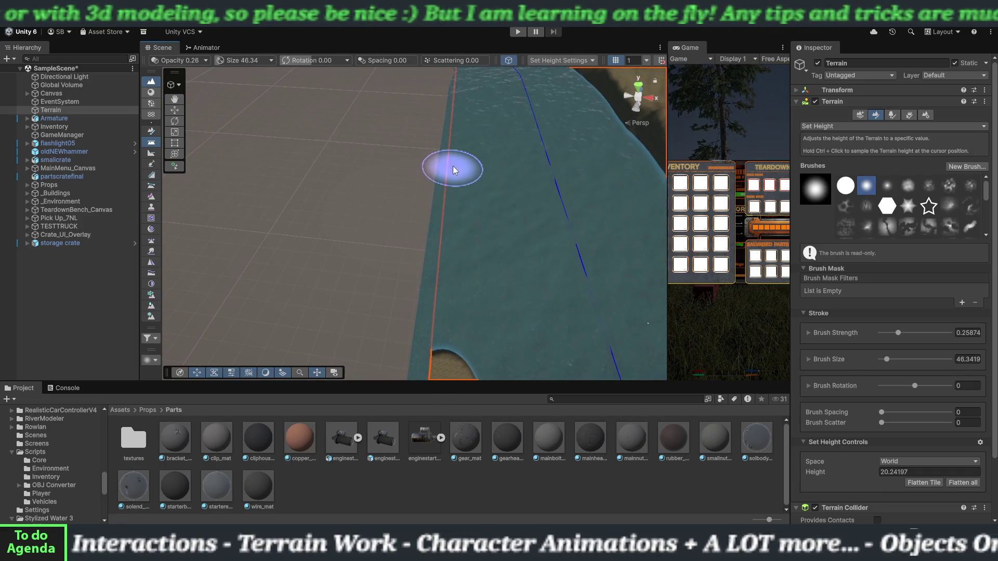
{"action": "mouse_move", "coordinate": [456, 147]}
{"action": "left_mouse_down"}
{"action": "mouse_move", "coordinate": [442, 329]}
{"action": "mouse_move", "coordinate": [484, 245]}
{"action": "mouse_move", "coordinate": [494, 196]}
{"action": "mouse_move", "coordinate": [478, 134]}
{"action": "left_mouse_up"}
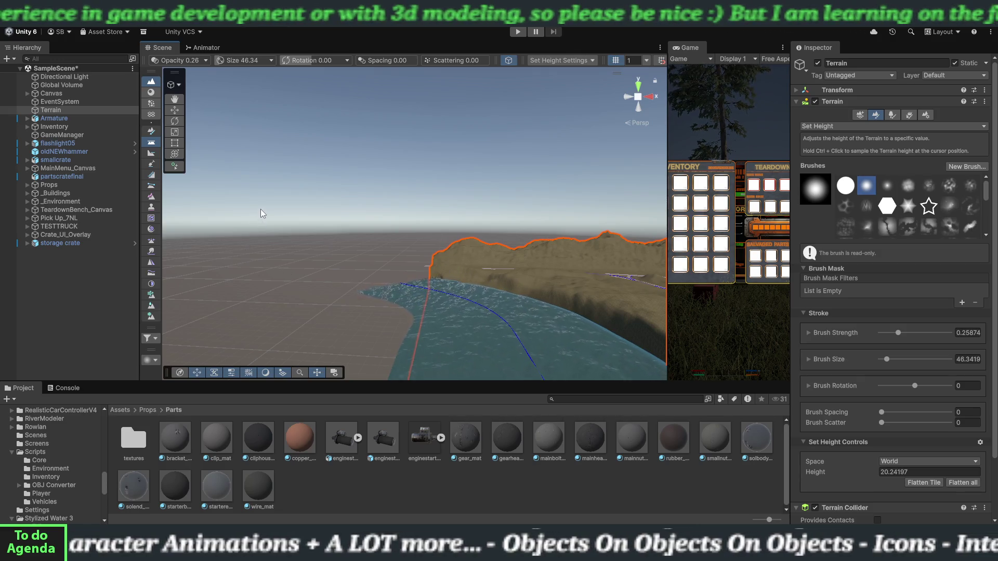
{"action": "mouse_move", "coordinate": [435, 278]}
{"action": "left_mouse_down"}
{"action": "mouse_move", "coordinate": [441, 341]}
{"action": "mouse_move", "coordinate": [424, 266]}
{"action": "left_mouse_up"}
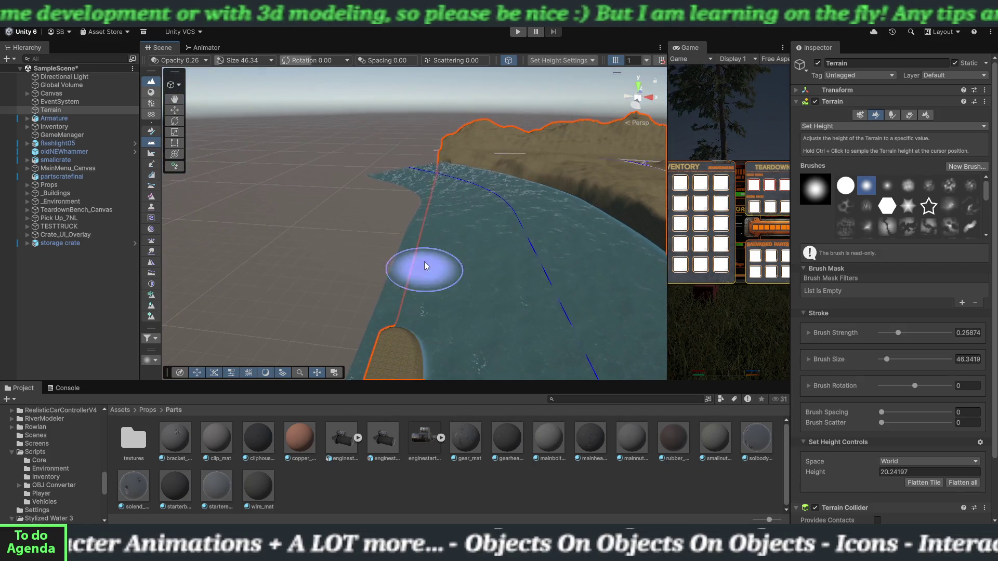
{"action": "mouse_move", "coordinate": [432, 211]}
{"action": "left_mouse_down"}
{"action": "mouse_move", "coordinate": [396, 320]}
{"action": "mouse_move", "coordinate": [425, 266]}
{"action": "mouse_move", "coordinate": [464, 230]}
{"action": "mouse_move", "coordinate": [489, 170]}
{"action": "mouse_move", "coordinate": [415, 288]}
{"action": "mouse_move", "coordinate": [463, 263]}
{"action": "mouse_move", "coordinate": [470, 288]}
{"action": "mouse_move", "coordinate": [484, 261]}
{"action": "left_mouse_up"}
Step: Level the winding sand bank at 20.24 and extend its flat edge into the water
{"action": "scroll", "coordinate": [484, 261], "scroll_direction": "down", "scroll_amount": 5}
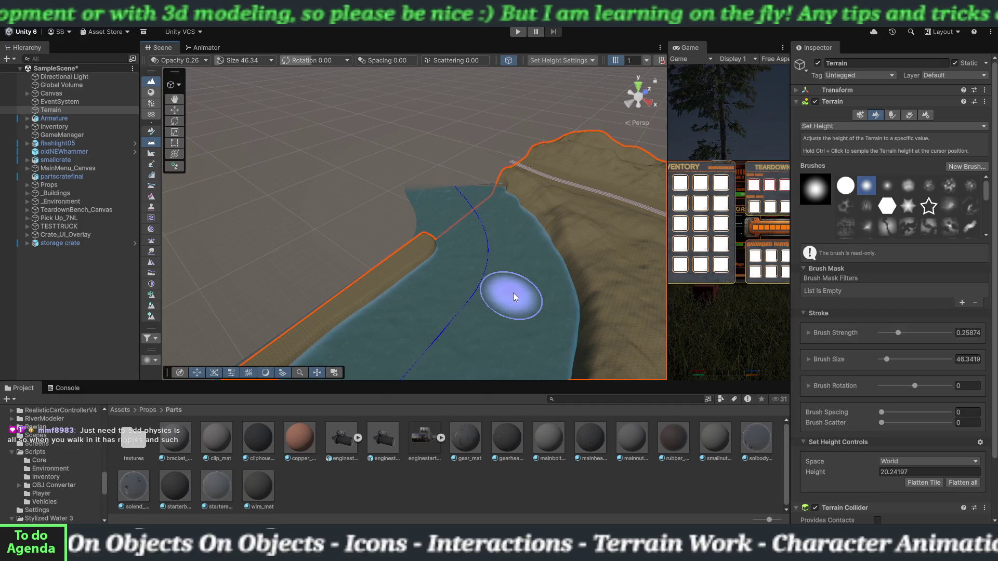
{"action": "mouse_move", "coordinate": [515, 288]}
{"action": "left_mouse_down"}
{"action": "mouse_move", "coordinate": [297, 296]}
{"action": "mouse_move", "coordinate": [345, 279]}
{"action": "mouse_move", "coordinate": [301, 280]}
{"action": "mouse_move", "coordinate": [312, 245]}
{"action": "mouse_move", "coordinate": [284, 213]}
{"action": "left_mouse_up"}
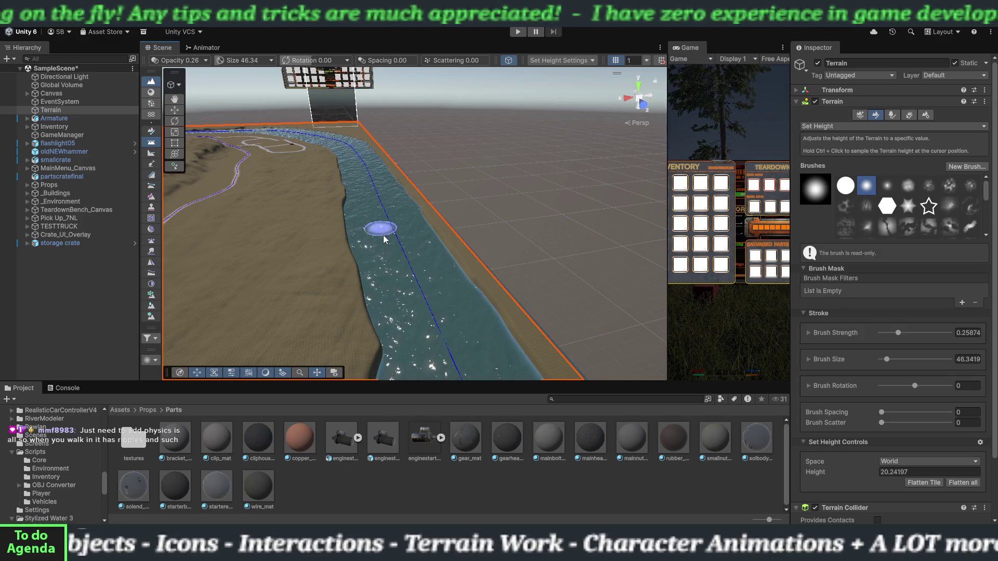
{"action": "mouse_move", "coordinate": [334, 236]}
{"action": "left_mouse_down"}
{"action": "mouse_move", "coordinate": [457, 312]}
{"action": "mouse_move", "coordinate": [594, 328]}
{"action": "mouse_move", "coordinate": [480, 332]}
{"action": "mouse_move", "coordinate": [542, 300]}
{"action": "left_mouse_up"}
{"action": "left_click_drag", "start_coordinate": [481, 286], "coordinate": [286, 294]}
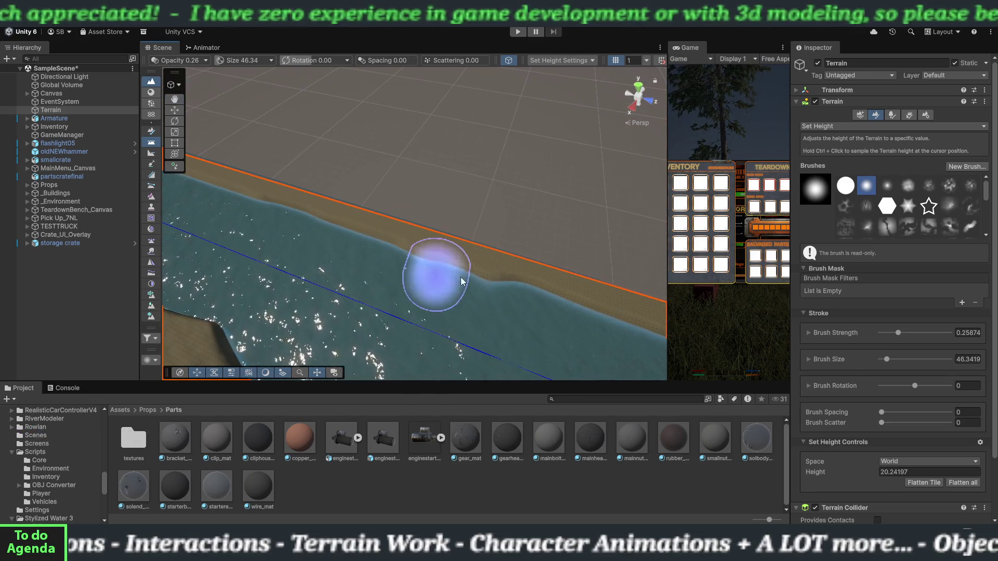
{"action": "mouse_move", "coordinate": [461, 281]}
{"action": "left_mouse_down"}
{"action": "mouse_move", "coordinate": [441, 283]}
{"action": "mouse_move", "coordinate": [485, 308]}
{"action": "mouse_move", "coordinate": [537, 288]}
{"action": "mouse_move", "coordinate": [512, 303]}
{"action": "mouse_move", "coordinate": [587, 325]}
{"action": "mouse_move", "coordinate": [489, 317]}
{"action": "mouse_move", "coordinate": [510, 292]}
{"action": "left_mouse_up"}
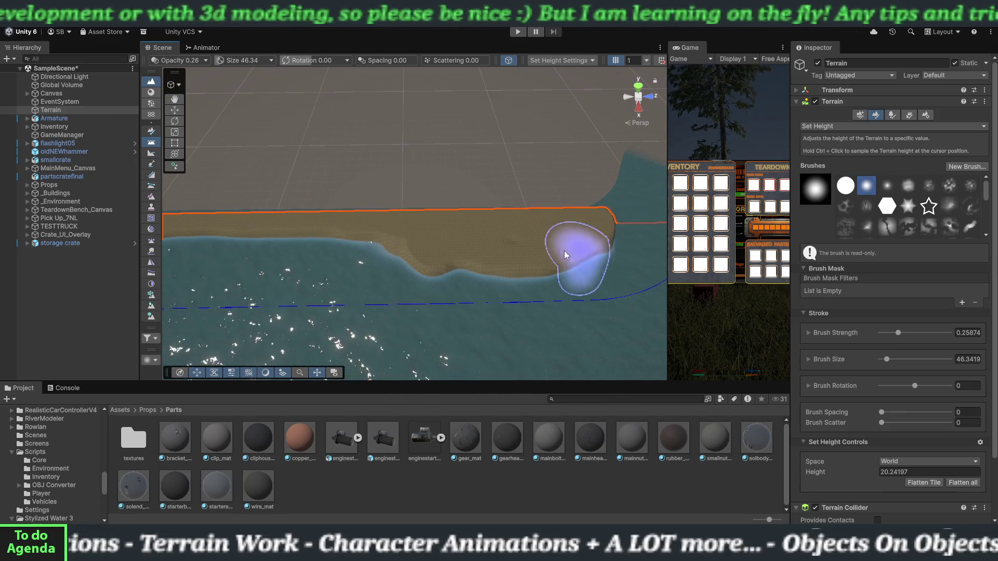
{"action": "mouse_move", "coordinate": [563, 251]}
{"action": "left_mouse_down"}
{"action": "mouse_move", "coordinate": [321, 239]}
{"action": "mouse_move", "coordinate": [345, 244]}
{"action": "mouse_move", "coordinate": [344, 277]}
{"action": "left_mouse_up"}
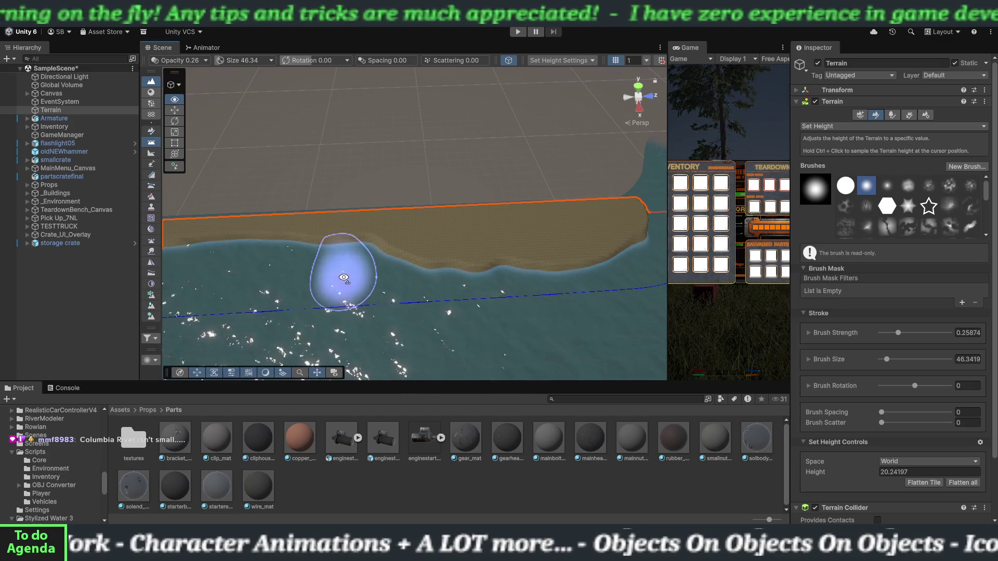
{"action": "mouse_move", "coordinate": [343, 278]}
{"action": "left_mouse_down"}
{"action": "mouse_move", "coordinate": [360, 277]}
{"action": "mouse_move", "coordinate": [339, 285]}
{"action": "left_mouse_up"}
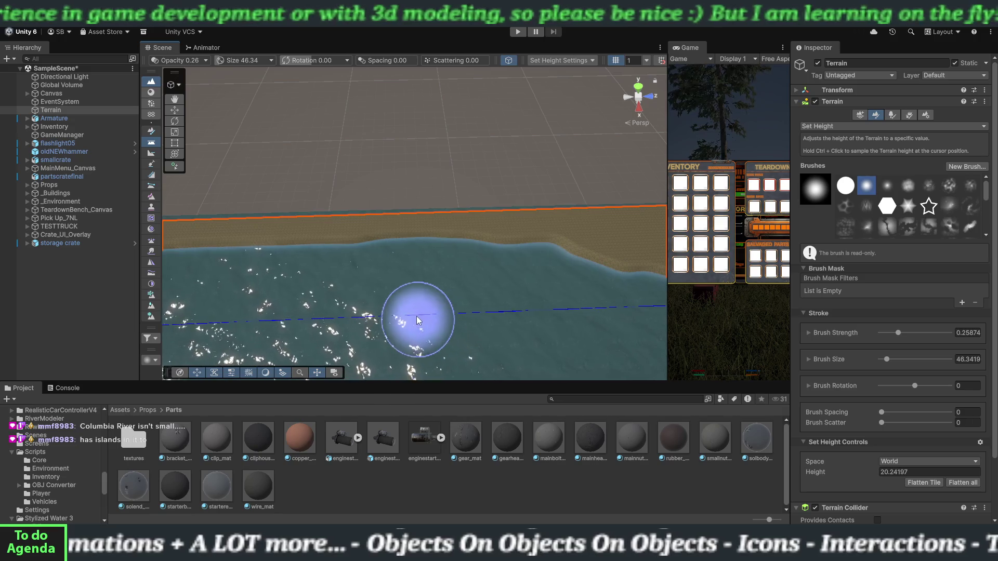
{"action": "mouse_move", "coordinate": [432, 295]}
{"action": "left_mouse_down"}
{"action": "mouse_move", "coordinate": [272, 294]}
{"action": "mouse_move", "coordinate": [488, 282]}
{"action": "left_mouse_up"}
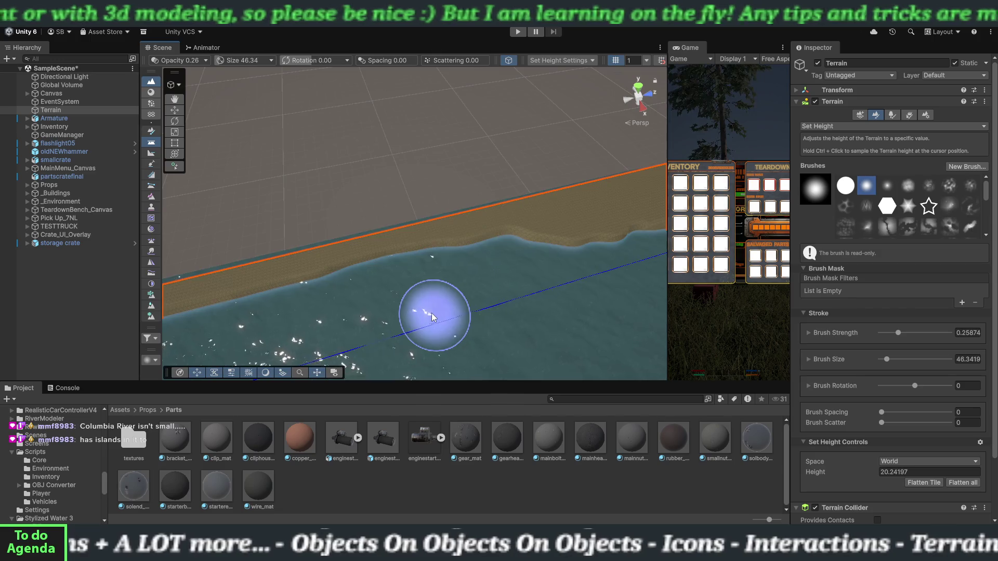
{"action": "mouse_move", "coordinate": [431, 313]}
{"action": "left_mouse_down"}
{"action": "mouse_move", "coordinate": [289, 296]}
{"action": "mouse_move", "coordinate": [297, 301]}
{"action": "mouse_move", "coordinate": [245, 256]}
{"action": "left_mouse_up"}
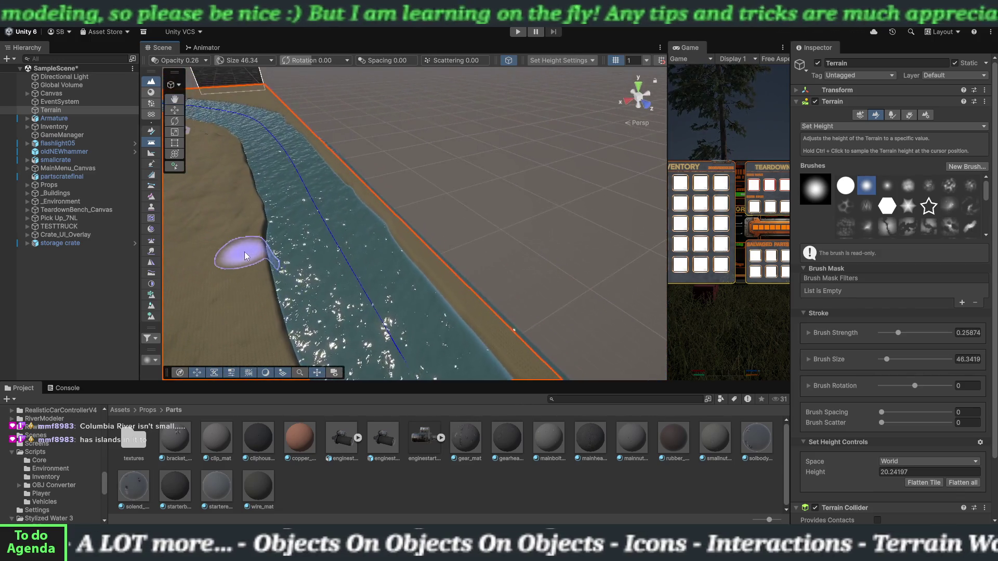
{"action": "scroll", "coordinate": [265, 228], "scroll_direction": "down", "scroll_amount": 5}
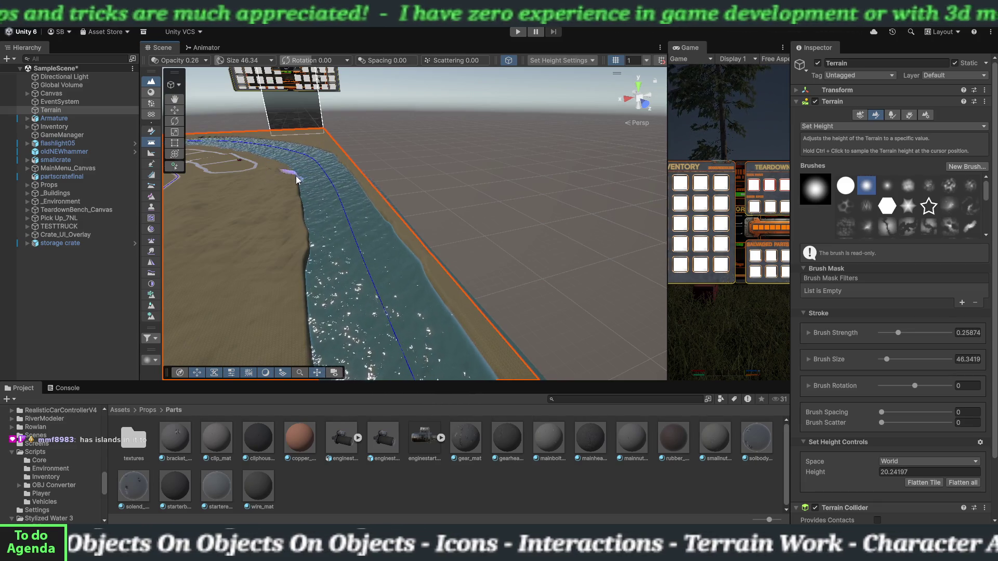
Step: Raise rounded sand bumps and lobes along the shoreline to narrow the river channel
{"action": "scroll", "coordinate": [295, 176], "scroll_direction": "up", "scroll_amount": 5}
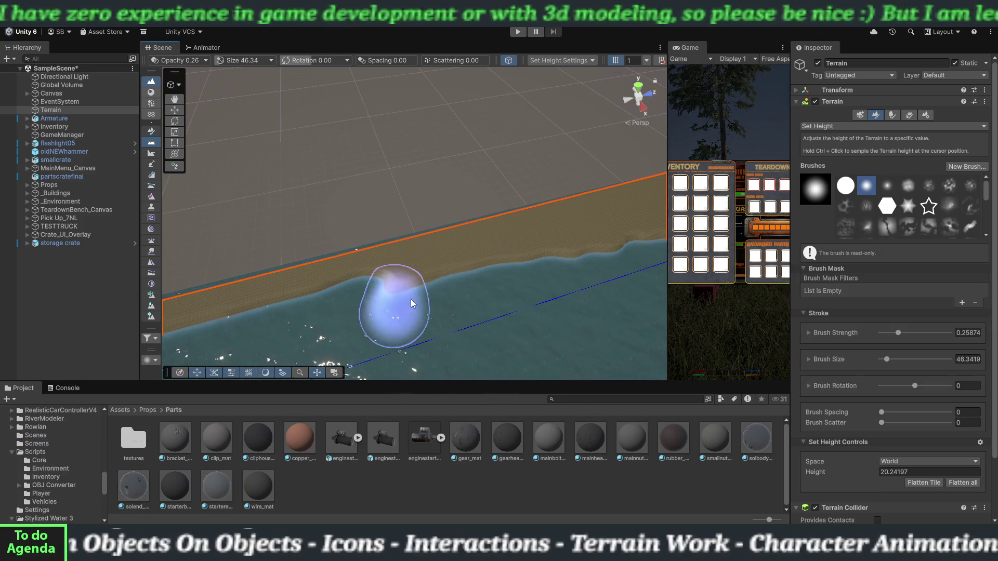
{"action": "mouse_move", "coordinate": [411, 298]}
{"action": "left_mouse_down"}
{"action": "mouse_move", "coordinate": [413, 306]}
{"action": "mouse_move", "coordinate": [349, 321]}
{"action": "mouse_move", "coordinate": [342, 295]}
{"action": "mouse_move", "coordinate": [224, 335]}
{"action": "mouse_move", "coordinate": [220, 348]}
{"action": "mouse_move", "coordinate": [345, 312]}
{"action": "mouse_move", "coordinate": [278, 312]}
{"action": "mouse_move", "coordinate": [412, 308]}
{"action": "mouse_move", "coordinate": [352, 309]}
{"action": "mouse_move", "coordinate": [390, 314]}
{"action": "mouse_move", "coordinate": [415, 256]}
{"action": "mouse_move", "coordinate": [535, 260]}
{"action": "mouse_move", "coordinate": [366, 254]}
{"action": "mouse_move", "coordinate": [196, 266]}
{"action": "mouse_move", "coordinate": [286, 269]}
{"action": "mouse_move", "coordinate": [198, 279]}
{"action": "mouse_move", "coordinate": [251, 285]}
{"action": "mouse_move", "coordinate": [367, 262]}
{"action": "mouse_move", "coordinate": [330, 289]}
{"action": "mouse_move", "coordinate": [343, 293]}
{"action": "mouse_move", "coordinate": [319, 303]}
{"action": "mouse_move", "coordinate": [277, 299]}
{"action": "mouse_move", "coordinate": [279, 287]}
{"action": "mouse_move", "coordinate": [295, 285]}
{"action": "left_mouse_up"}
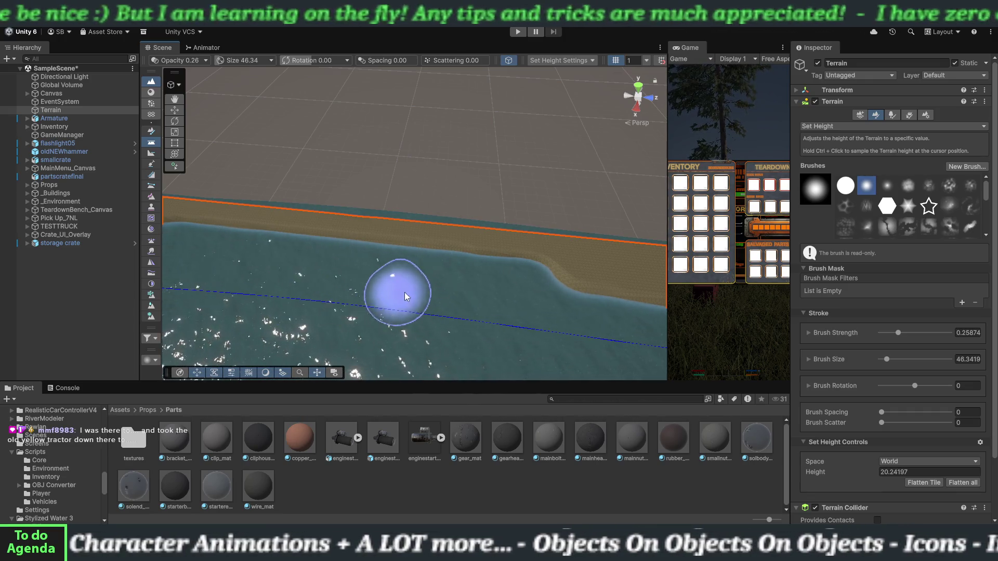
{"action": "mouse_move", "coordinate": [481, 295]}
{"action": "left_mouse_down"}
{"action": "mouse_move", "coordinate": [334, 261]}
{"action": "mouse_move", "coordinate": [478, 292]}
{"action": "mouse_move", "coordinate": [539, 290]}
{"action": "mouse_move", "coordinate": [536, 271]}
{"action": "left_mouse_up"}
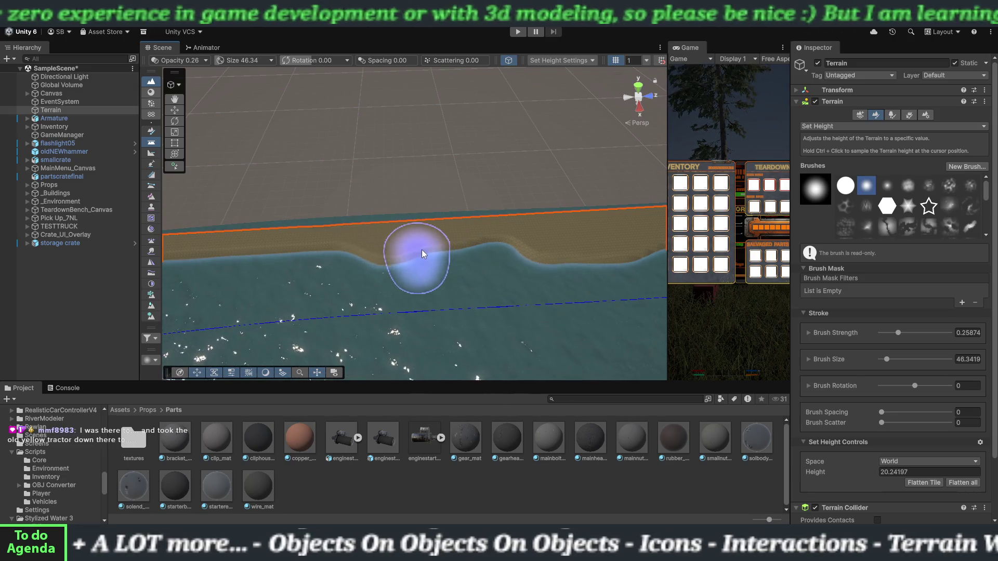
{"action": "left_click_drag", "start_coordinate": [424, 249], "coordinate": [389, 254]}
{"action": "mouse_move", "coordinate": [298, 257]}
{"action": "left_mouse_down"}
{"action": "mouse_move", "coordinate": [214, 277]}
{"action": "mouse_move", "coordinate": [312, 263]}
{"action": "mouse_move", "coordinate": [271, 291]}
{"action": "mouse_move", "coordinate": [311, 276]}
{"action": "left_mouse_up"}
{"action": "mouse_move", "coordinate": [397, 245]}
{"action": "left_mouse_down"}
{"action": "mouse_move", "coordinate": [530, 236]}
{"action": "mouse_move", "coordinate": [574, 250]}
{"action": "left_mouse_up"}
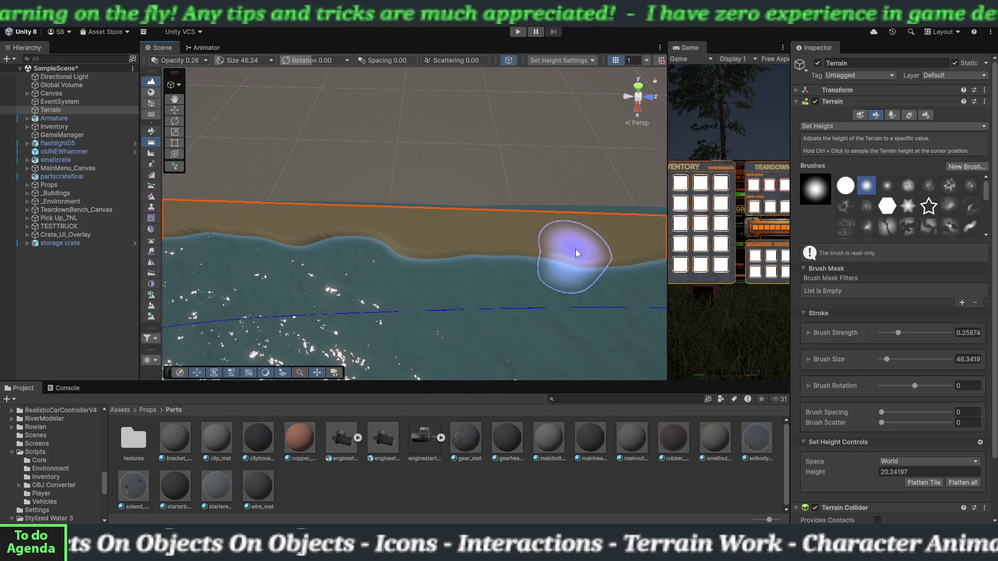
{"action": "mouse_move", "coordinate": [473, 260]}
{"action": "left_mouse_down"}
{"action": "mouse_move", "coordinate": [328, 255]}
{"action": "mouse_move", "coordinate": [367, 269]}
{"action": "mouse_move", "coordinate": [329, 303]}
{"action": "mouse_move", "coordinate": [337, 244]}
{"action": "mouse_move", "coordinate": [349, 272]}
{"action": "mouse_move", "coordinate": [508, 314]}
{"action": "mouse_move", "coordinate": [367, 307]}
{"action": "mouse_move", "coordinate": [462, 301]}
{"action": "mouse_move", "coordinate": [513, 267]}
{"action": "left_mouse_up"}
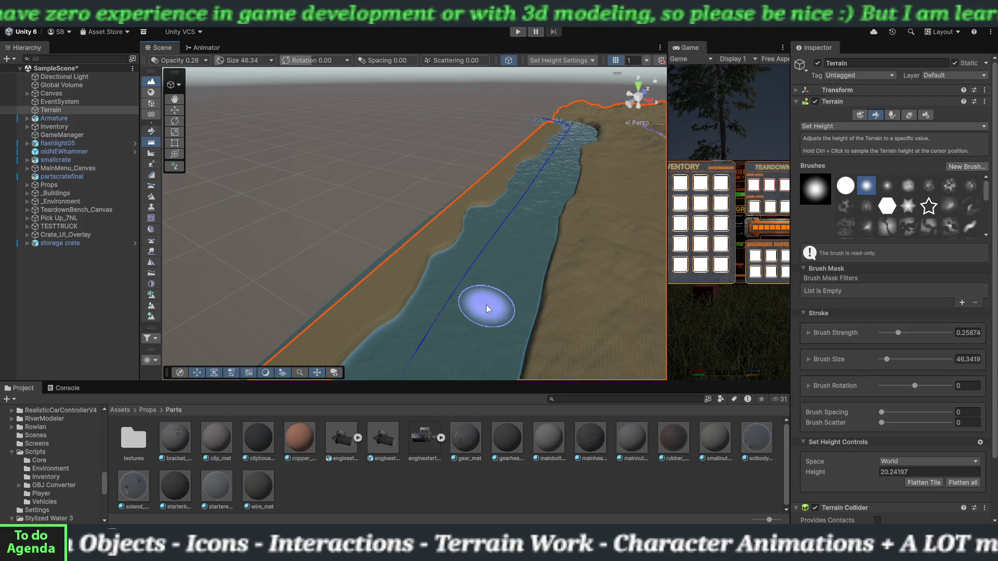
{"action": "mouse_move", "coordinate": [459, 307]}
{"action": "left_mouse_down"}
{"action": "mouse_move", "coordinate": [488, 289]}
{"action": "mouse_move", "coordinate": [396, 342]}
{"action": "mouse_move", "coordinate": [263, 334]}
{"action": "mouse_move", "coordinate": [399, 344]}
{"action": "mouse_move", "coordinate": [271, 291]}
{"action": "mouse_move", "coordinate": [242, 292]}
{"action": "mouse_move", "coordinate": [239, 319]}
{"action": "mouse_move", "coordinate": [252, 318]}
{"action": "mouse_move", "coordinate": [189, 312]}
{"action": "mouse_move", "coordinate": [390, 278]}
{"action": "mouse_move", "coordinate": [315, 285]}
{"action": "left_mouse_up"}
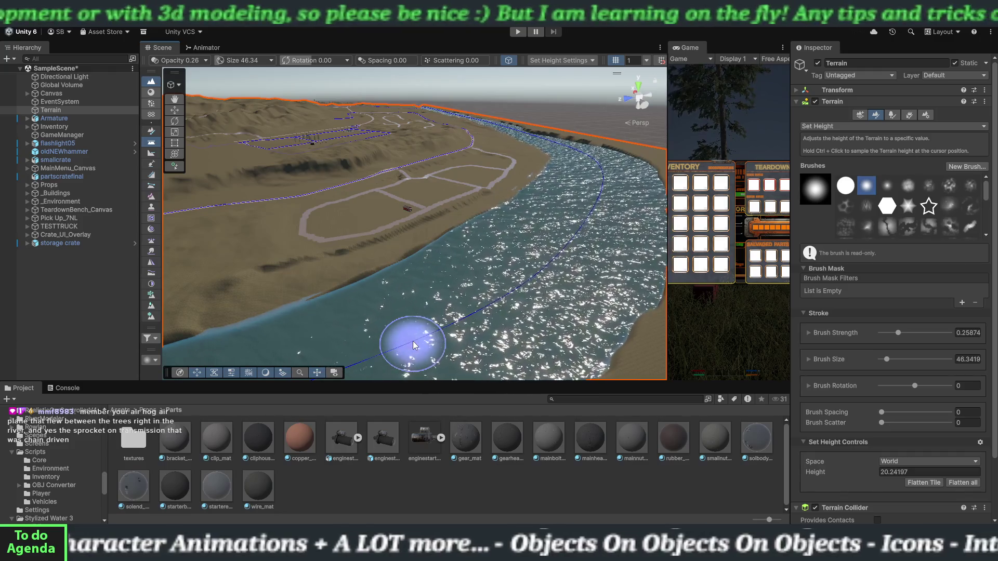
{"action": "mouse_move", "coordinate": [540, 288]}
{"action": "left_mouse_down"}
{"action": "mouse_move", "coordinate": [456, 263]}
{"action": "mouse_move", "coordinate": [334, 267]}
{"action": "mouse_move", "coordinate": [372, 296]}
{"action": "mouse_move", "coordinate": [451, 323]}
{"action": "left_mouse_up"}
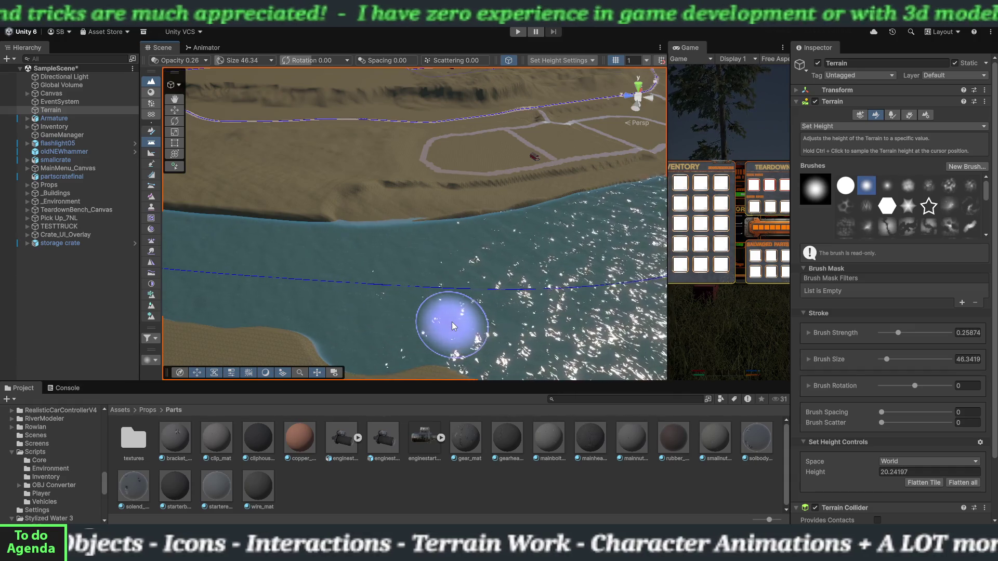
{"action": "mouse_move", "coordinate": [427, 273]}
{"action": "left_mouse_down"}
{"action": "mouse_move", "coordinate": [412, 250]}
{"action": "mouse_move", "coordinate": [511, 268]}
{"action": "left_mouse_up"}
{"action": "left_click_drag", "start_coordinate": [383, 294], "coordinate": [439, 274]}
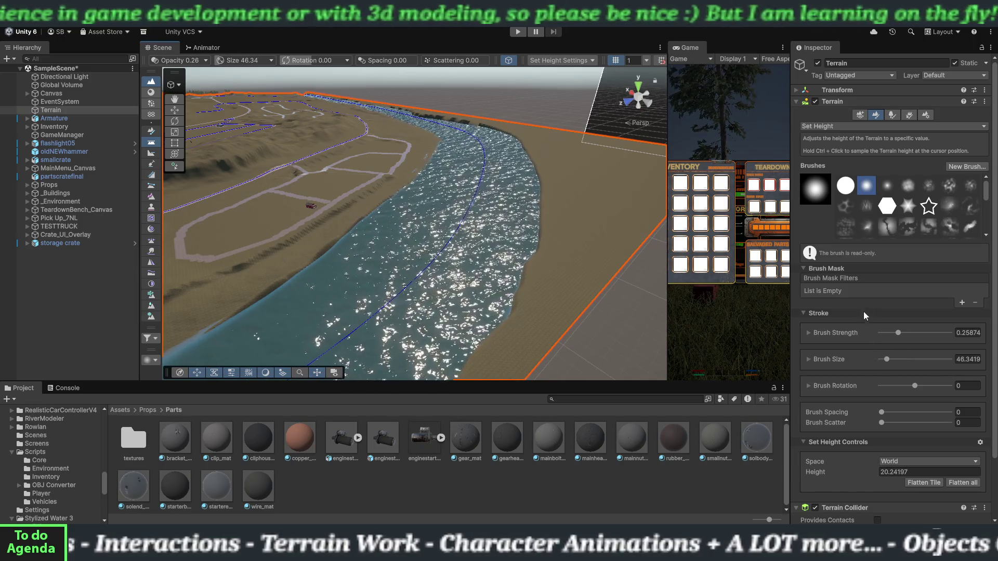
{"action": "left_click", "coordinate": [879, 473]}
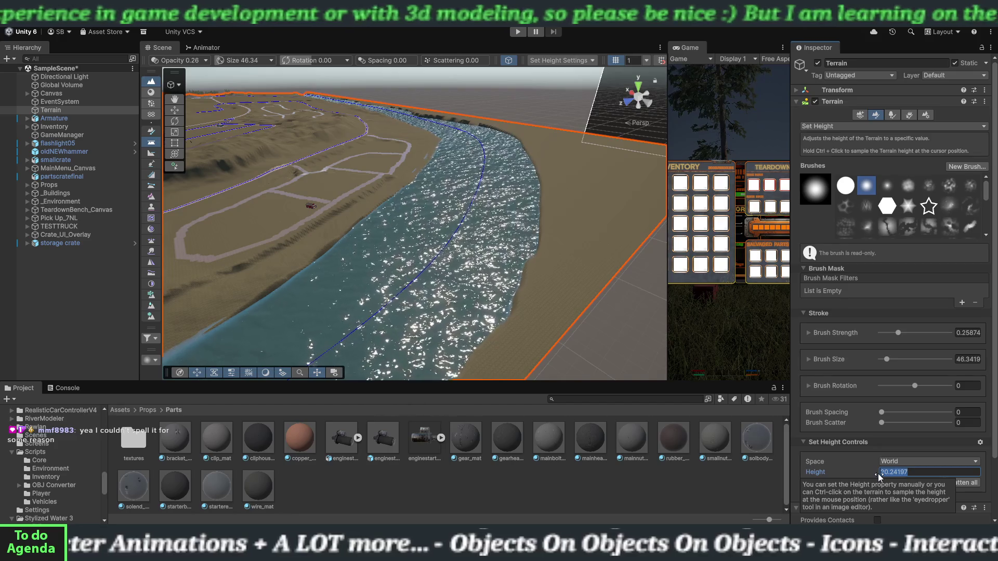
Step: Change the Set Height value to 16 and paint a mound growing into a mid-river sandbar
{"action": "type", "text": "10"}
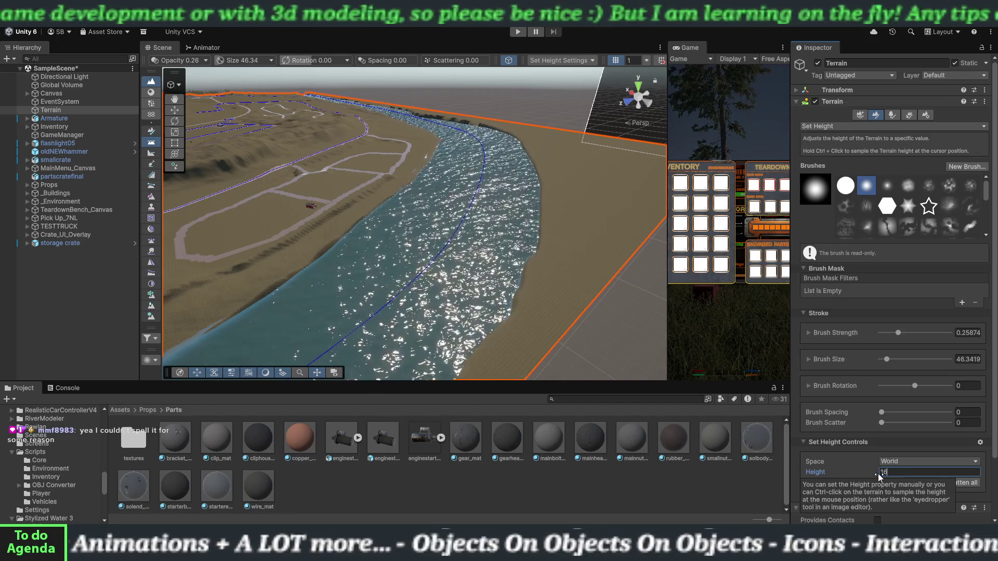
{"action": "key", "text": "Return"}
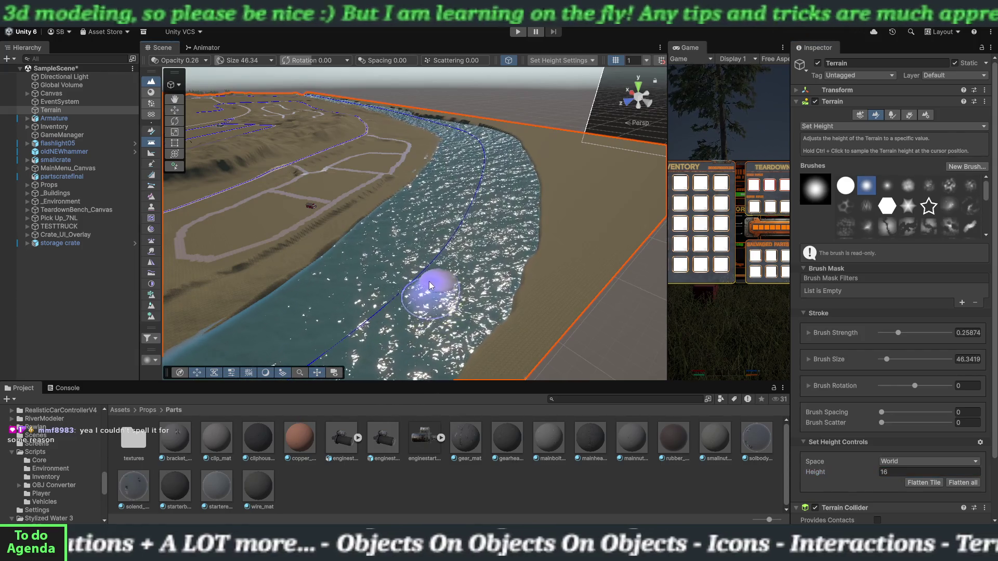
{"action": "left_click", "coordinate": [430, 288]}
{"action": "mouse_move", "coordinate": [415, 302]}
{"action": "left_mouse_down"}
{"action": "mouse_move", "coordinate": [443, 286]}
{"action": "mouse_move", "coordinate": [452, 260]}
{"action": "mouse_move", "coordinate": [445, 216]}
{"action": "mouse_move", "coordinate": [451, 223]}
{"action": "mouse_move", "coordinate": [453, 209]}
{"action": "mouse_move", "coordinate": [489, 196]}
{"action": "mouse_move", "coordinate": [460, 207]}
{"action": "mouse_move", "coordinate": [454, 255]}
{"action": "mouse_move", "coordinate": [432, 288]}
{"action": "mouse_move", "coordinate": [327, 339]}
{"action": "mouse_move", "coordinate": [373, 322]}
{"action": "mouse_move", "coordinate": [446, 263]}
{"action": "mouse_move", "coordinate": [456, 223]}
{"action": "mouse_move", "coordinate": [470, 227]}
{"action": "left_mouse_up"}
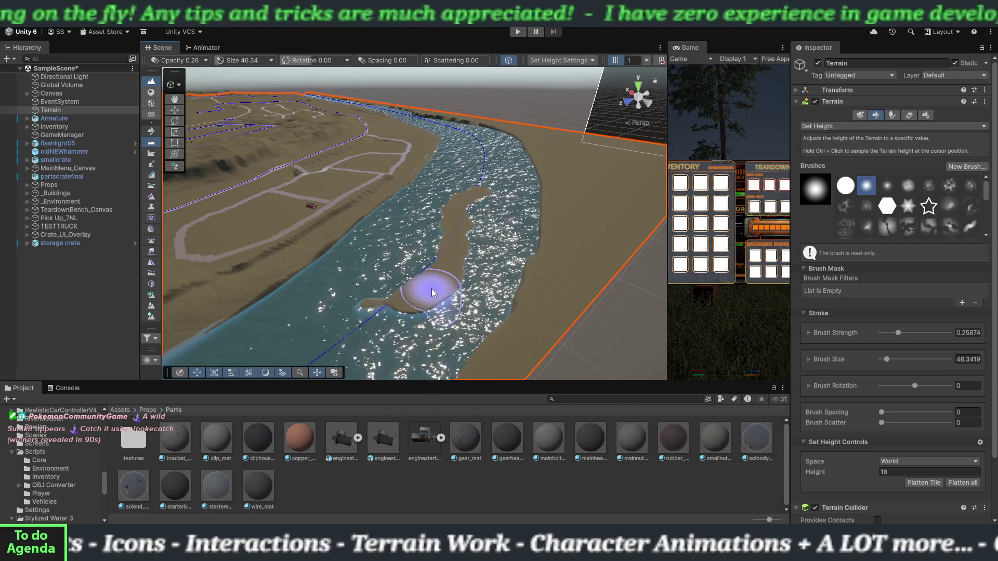
Step: Notch the sandbar's edge and raise the lower-left shallows to height 16
{"action": "mouse_move", "coordinate": [431, 288]}
{"action": "left_mouse_down"}
{"action": "mouse_move", "coordinate": [445, 285]}
{"action": "mouse_move", "coordinate": [411, 274]}
{"action": "mouse_move", "coordinate": [345, 286]}
{"action": "mouse_move", "coordinate": [204, 281]}
{"action": "mouse_move", "coordinate": [211, 290]}
{"action": "left_mouse_up"}
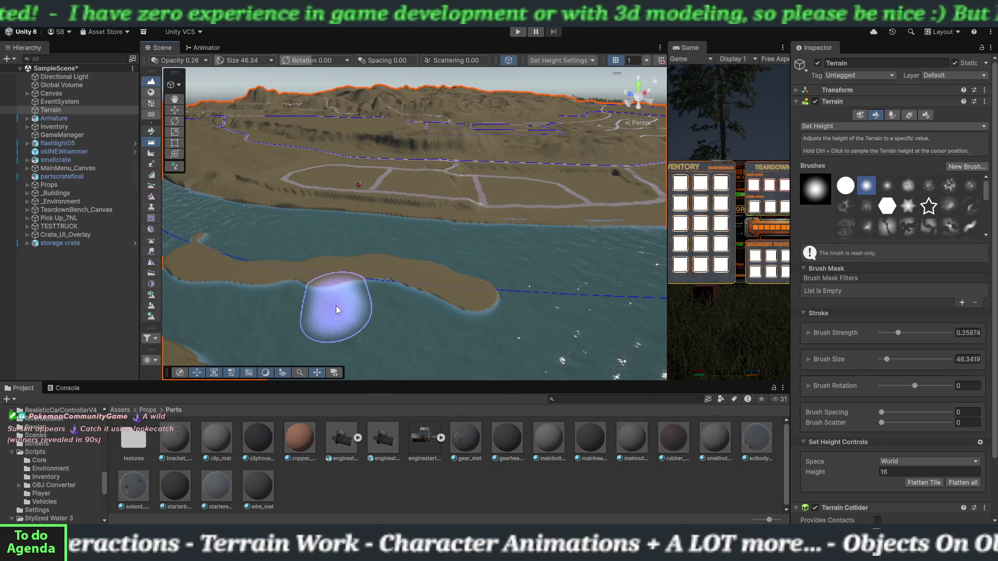
{"action": "mouse_move", "coordinate": [337, 310]}
{"action": "left_mouse_down"}
{"action": "mouse_move", "coordinate": [352, 335]}
{"action": "mouse_move", "coordinate": [379, 342]}
{"action": "left_mouse_up"}
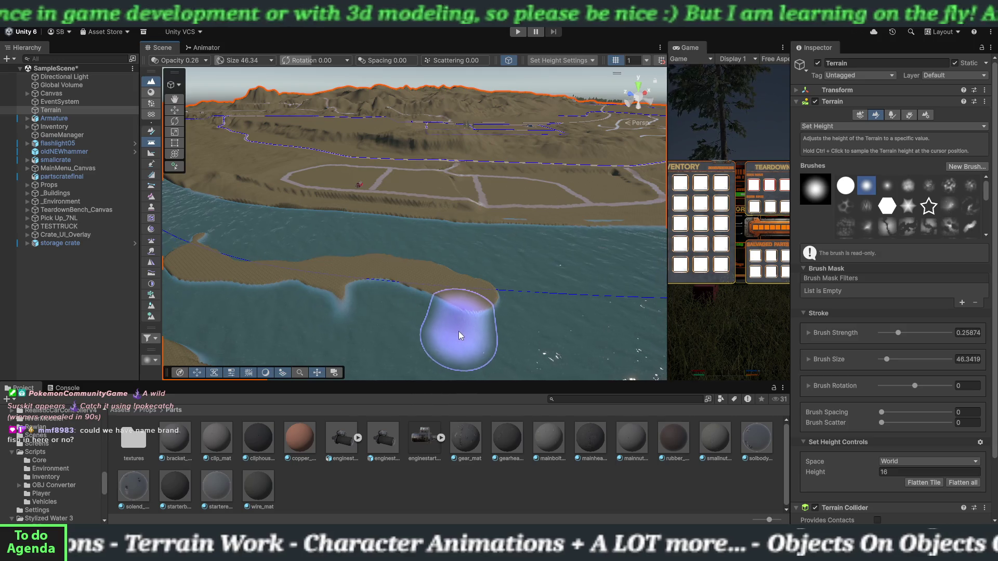
{"action": "mouse_move", "coordinate": [414, 341]}
{"action": "left_mouse_down"}
{"action": "mouse_move", "coordinate": [317, 315]}
{"action": "mouse_move", "coordinate": [281, 327]}
{"action": "mouse_move", "coordinate": [279, 314]}
{"action": "left_mouse_up"}
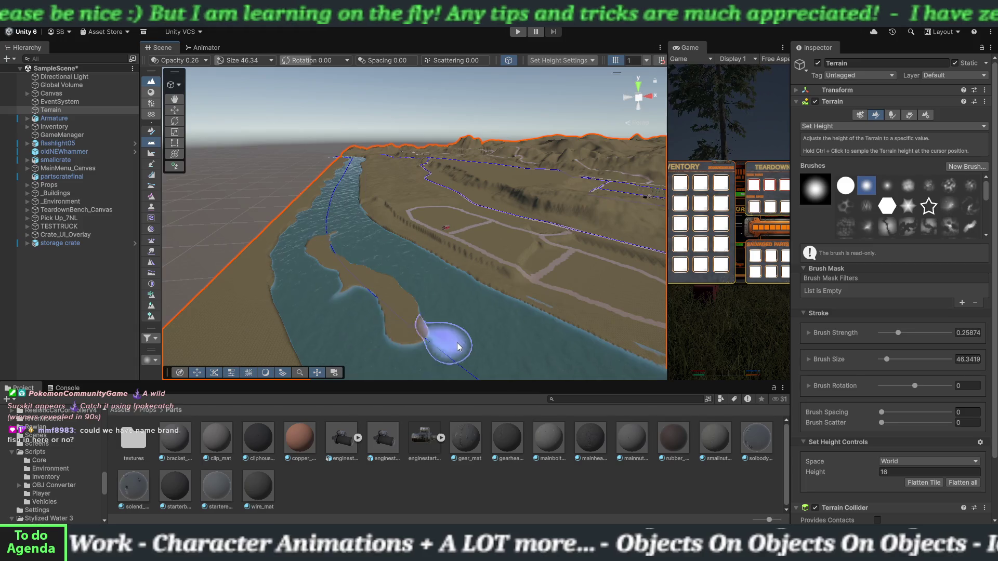
{"action": "mouse_move", "coordinate": [452, 338]}
{"action": "left_mouse_down"}
{"action": "mouse_move", "coordinate": [496, 344]}
{"action": "mouse_move", "coordinate": [345, 341]}
{"action": "left_mouse_up"}
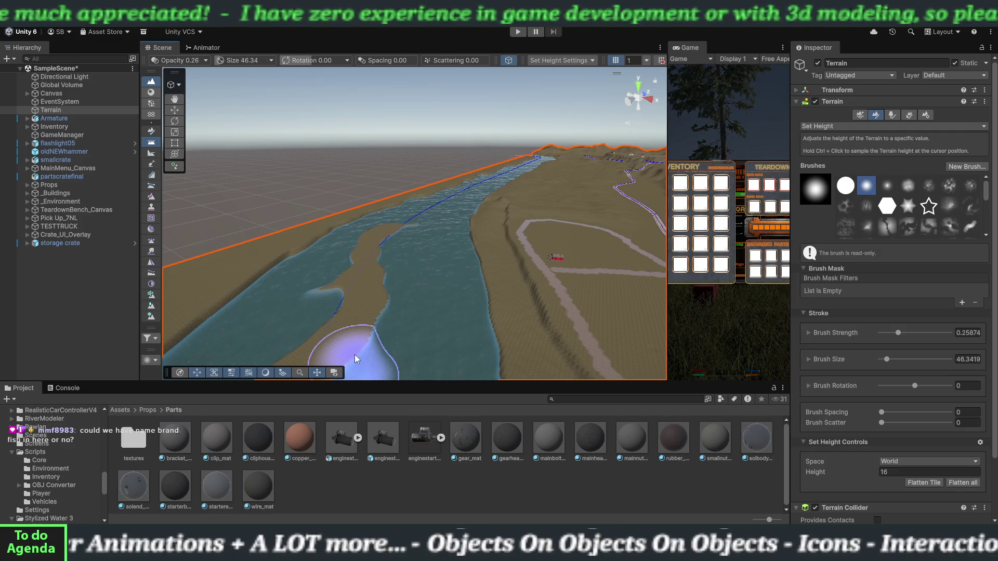
{"action": "mouse_move", "coordinate": [355, 358]}
{"action": "left_mouse_down"}
{"action": "mouse_move", "coordinate": [414, 346]}
{"action": "mouse_move", "coordinate": [388, 316]}
{"action": "mouse_move", "coordinate": [381, 375]}
{"action": "mouse_move", "coordinate": [390, 367]}
{"action": "left_mouse_up"}
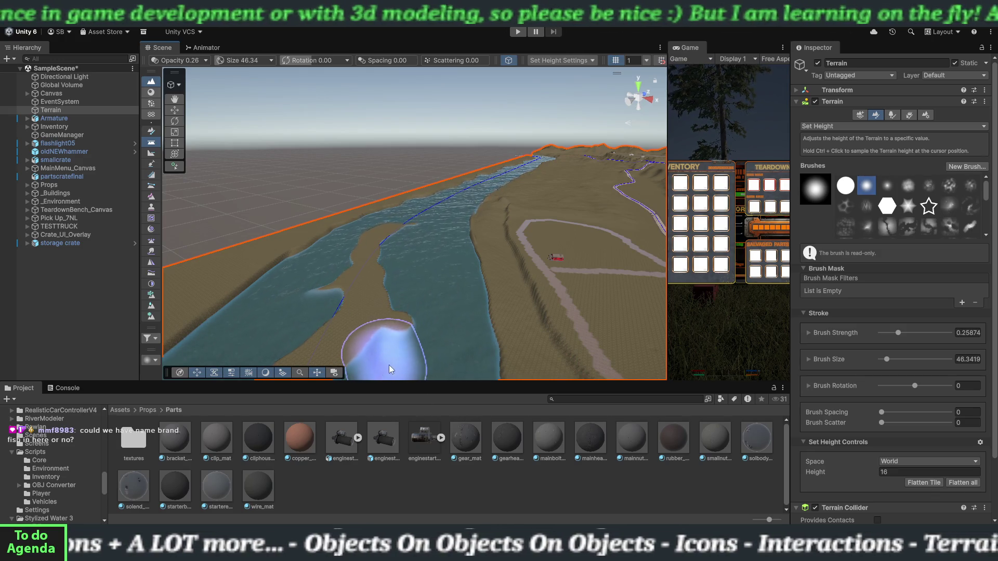
Step: Flatten the sandbar's tip at height 16 and extend it out into the water
{"action": "left_click", "coordinate": [418, 348], "text": "ctrl"}
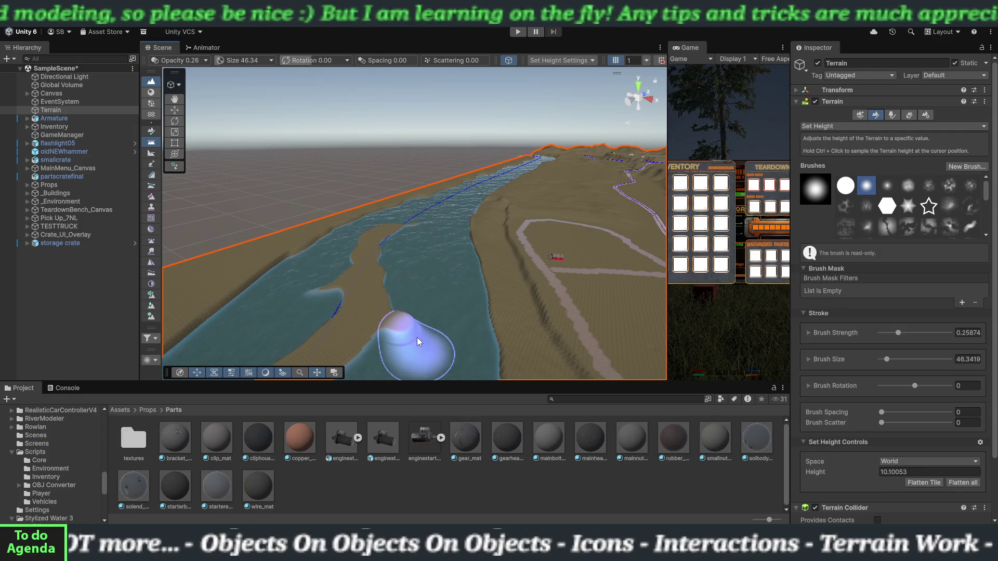
{"action": "left_click", "coordinate": [416, 335], "text": "ctrl"}
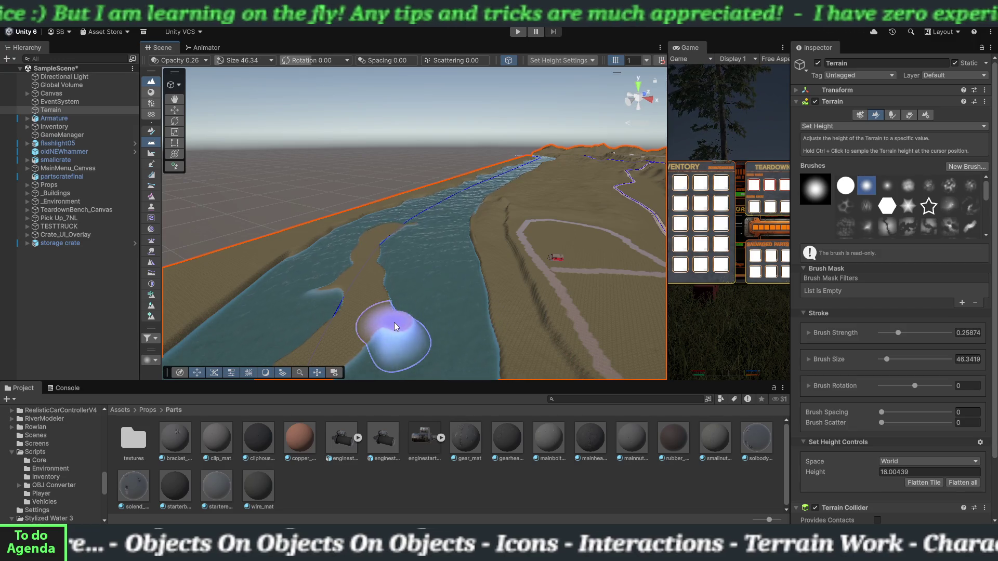
{"action": "left_click", "coordinate": [394, 323], "text": "ctrl"}
{"action": "mouse_move", "coordinate": [422, 323]}
{"action": "left_mouse_down"}
{"action": "mouse_move", "coordinate": [460, 329]}
{"action": "mouse_move", "coordinate": [428, 329]}
{"action": "left_mouse_up"}
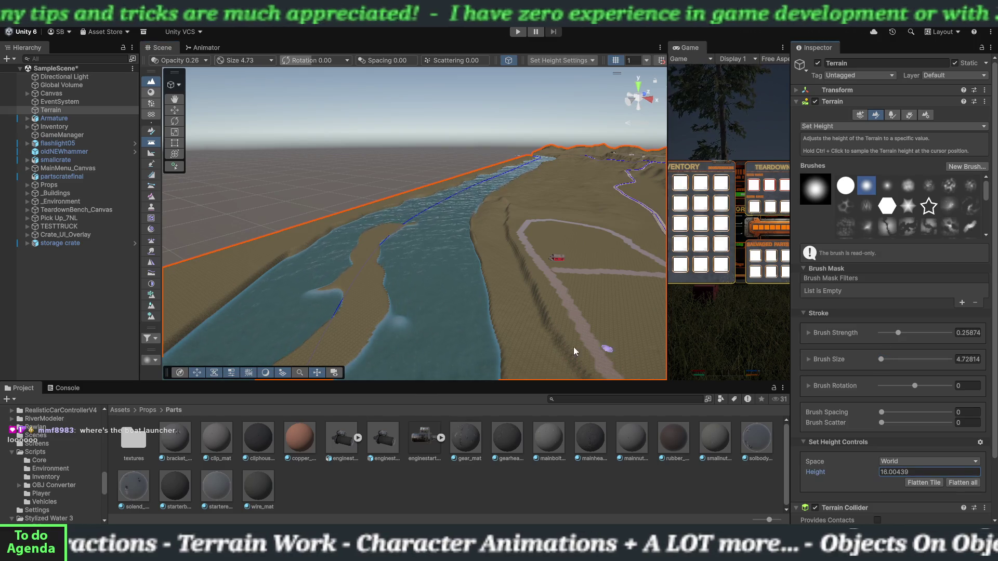
{"action": "left_click", "coordinate": [391, 317]}
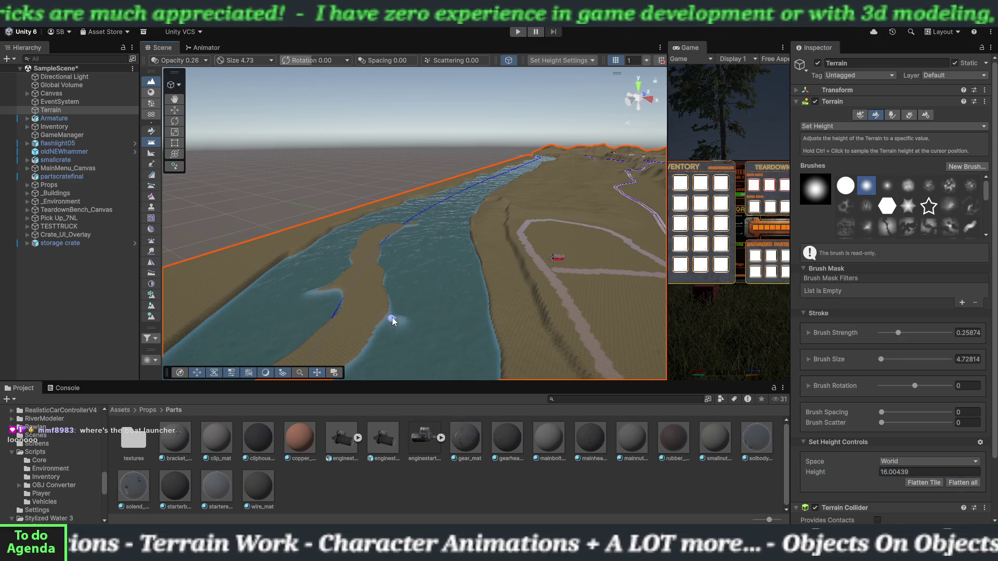
{"action": "left_click", "coordinate": [397, 319]}
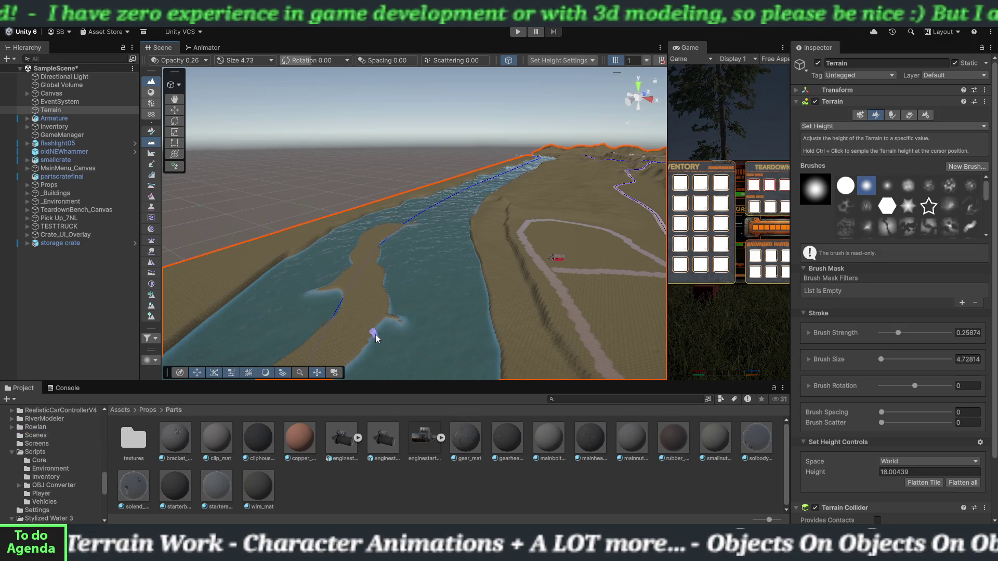
Step: Grow the sandbar's lower edge into the water and review the shoreline and island
{"action": "left_click_drag", "start_coordinate": [406, 327], "coordinate": [363, 357]}
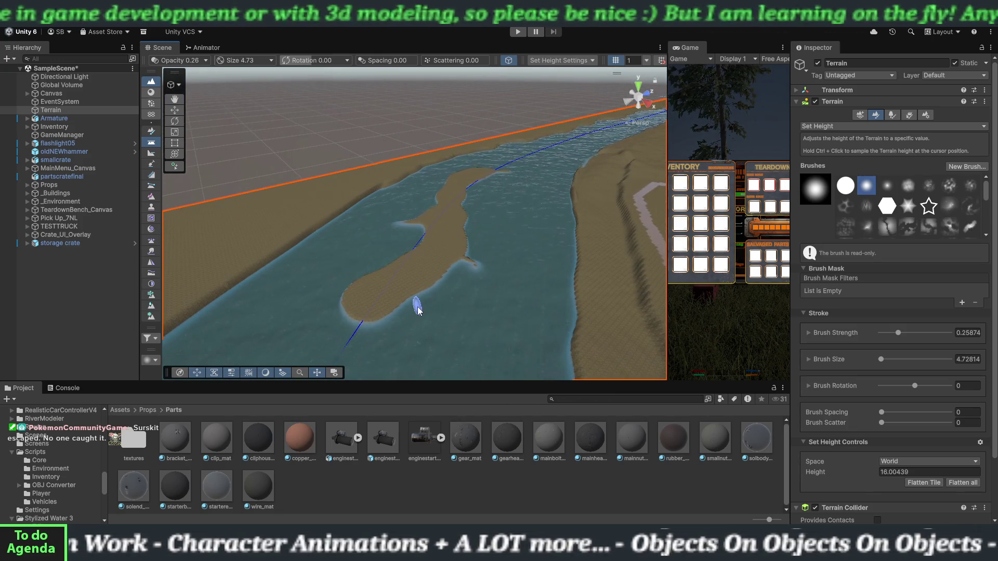
{"action": "left_click_drag", "start_coordinate": [417, 307], "coordinate": [413, 289]}
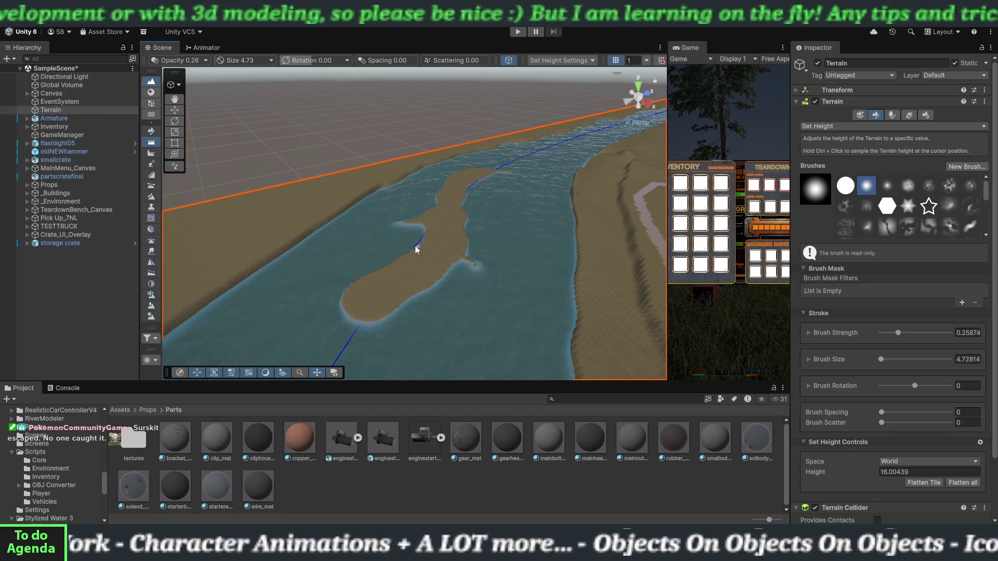
{"action": "mouse_move", "coordinate": [417, 247]}
{"action": "left_mouse_down"}
{"action": "mouse_move", "coordinate": [461, 283]}
{"action": "mouse_move", "coordinate": [490, 266]}
{"action": "mouse_move", "coordinate": [591, 276]}
{"action": "mouse_move", "coordinate": [487, 295]}
{"action": "left_mouse_up"}
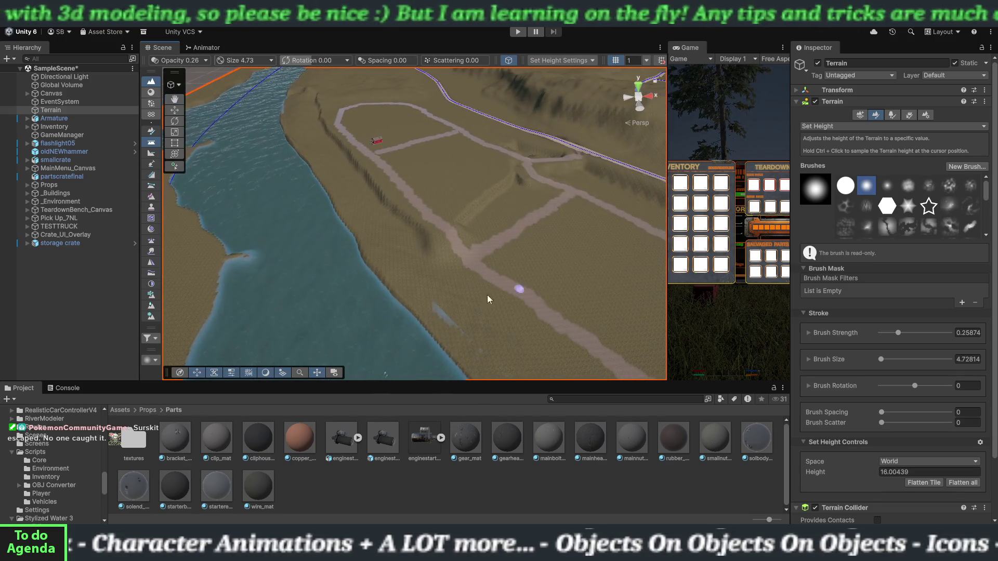
{"action": "mouse_move", "coordinate": [317, 263]}
{"action": "left_mouse_down"}
{"action": "mouse_move", "coordinate": [323, 207]}
{"action": "mouse_move", "coordinate": [492, 281]}
{"action": "mouse_move", "coordinate": [468, 283]}
{"action": "mouse_move", "coordinate": [575, 246]}
{"action": "mouse_move", "coordinate": [576, 232]}
{"action": "left_mouse_up"}
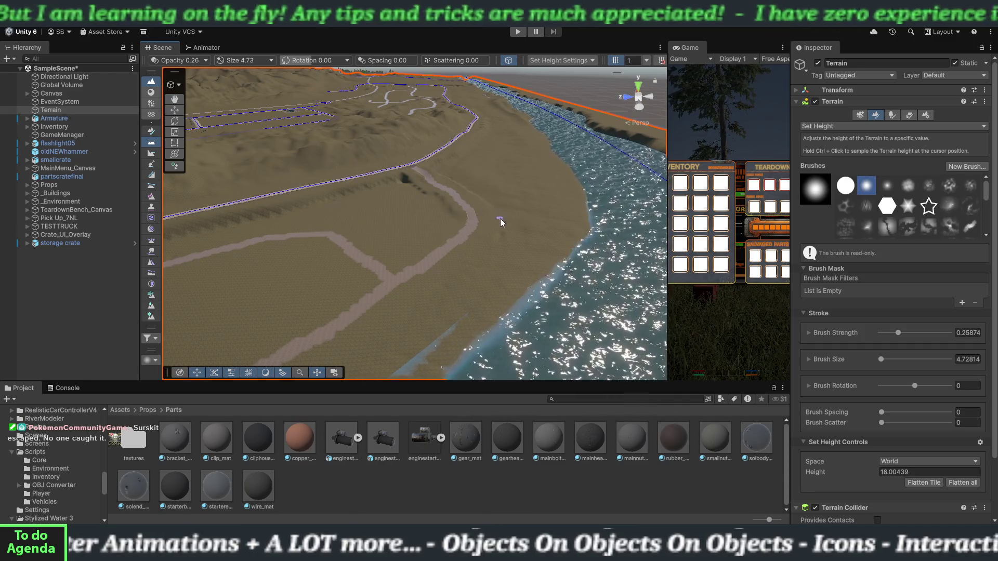
{"action": "mouse_move", "coordinate": [491, 180]}
{"action": "left_mouse_down"}
{"action": "mouse_move", "coordinate": [332, 285]}
{"action": "mouse_move", "coordinate": [406, 262]}
{"action": "mouse_move", "coordinate": [474, 266]}
{"action": "mouse_move", "coordinate": [499, 304]}
{"action": "mouse_move", "coordinate": [489, 312]}
{"action": "mouse_move", "coordinate": [509, 315]}
{"action": "left_mouse_up"}
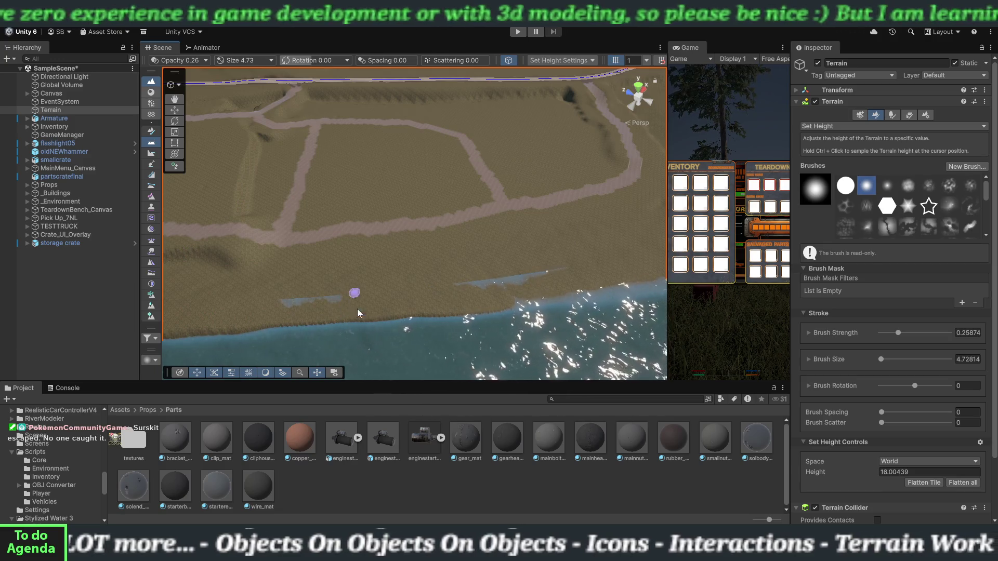
{"action": "mouse_move", "coordinate": [494, 263]}
{"action": "left_mouse_down", "text": "alt"}
{"action": "mouse_move", "coordinate": [357, 252]}
{"action": "mouse_move", "coordinate": [319, 212]}
{"action": "left_mouse_up", "text": "alt"}
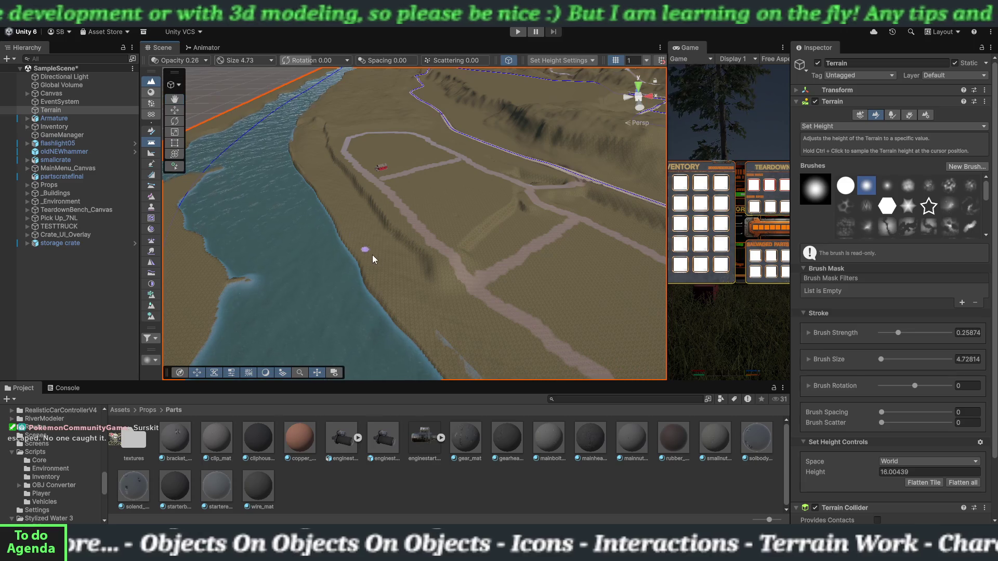
{"action": "left_click_drag", "start_coordinate": [372, 255], "coordinate": [415, 247], "text": "alt"}
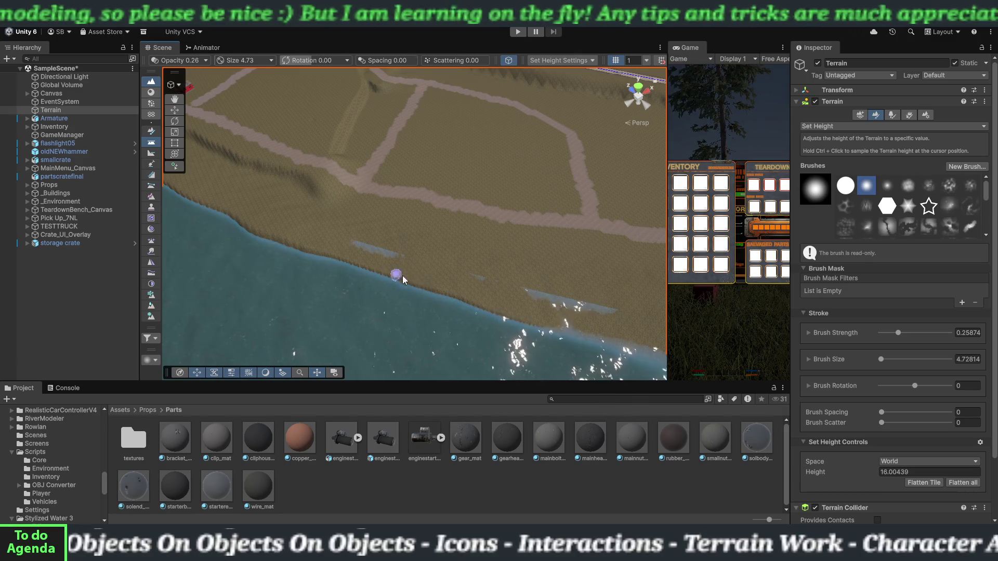
{"action": "mouse_move", "coordinate": [408, 292]}
{"action": "left_mouse_down", "text": "alt"}
{"action": "mouse_move", "coordinate": [303, 265]}
{"action": "mouse_move", "coordinate": [406, 312]}
{"action": "mouse_move", "coordinate": [327, 278]}
{"action": "mouse_move", "coordinate": [296, 283]}
{"action": "mouse_move", "coordinate": [328, 252]}
{"action": "left_mouse_up", "text": "alt"}
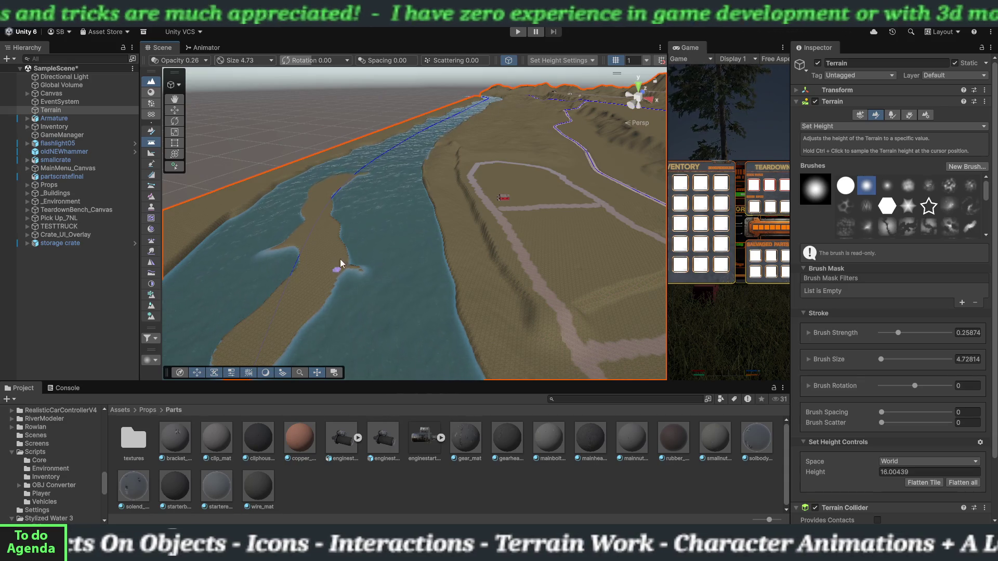
Step: Reshape the sandbar island's lower tip so it curves further downstream into the water
{"action": "scroll", "coordinate": [403, 201], "scroll_direction": "up", "scroll_amount": 5}
{"action": "mouse_move", "coordinate": [403, 201]}
{"action": "left_mouse_down", "text": "alt"}
{"action": "mouse_move", "coordinate": [496, 294]}
{"action": "mouse_move", "coordinate": [435, 285]}
{"action": "mouse_move", "coordinate": [475, 223]}
{"action": "left_mouse_up", "text": "alt"}
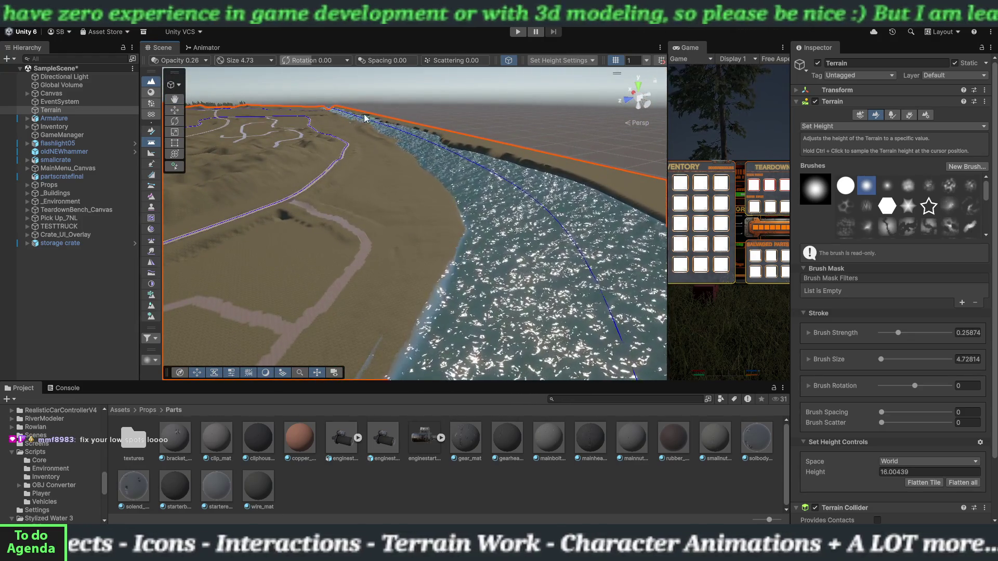
{"action": "scroll", "coordinate": [405, 192], "scroll_direction": "up", "scroll_amount": 3}
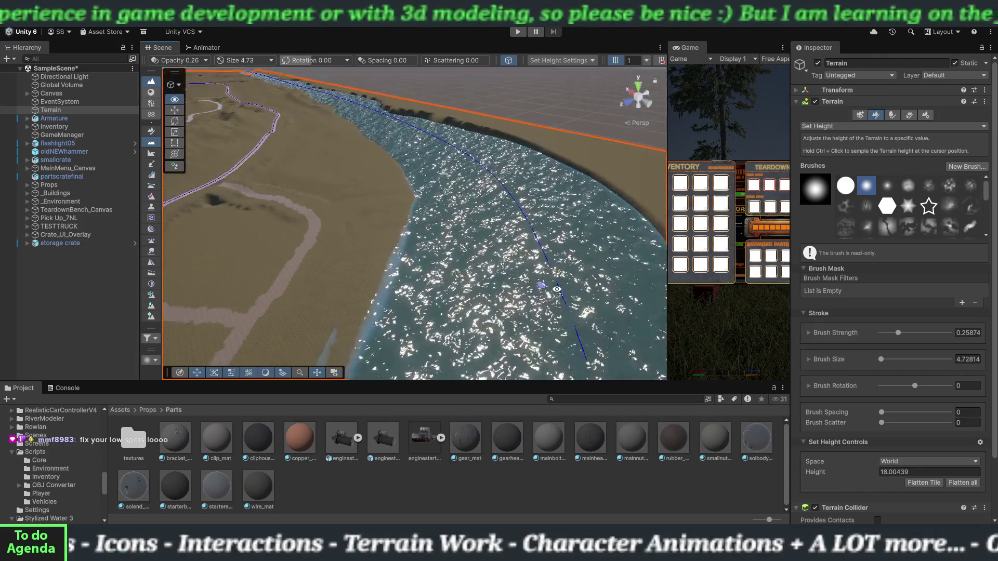
{"action": "mouse_move", "coordinate": [405, 192]}
{"action": "left_mouse_down", "text": "alt"}
{"action": "mouse_move", "coordinate": [370, 242]}
{"action": "mouse_move", "coordinate": [441, 248]}
{"action": "mouse_move", "coordinate": [357, 229]}
{"action": "mouse_move", "coordinate": [379, 194]}
{"action": "left_mouse_up", "text": "alt"}
{"action": "scroll", "coordinate": [370, 242], "scroll_direction": "down", "scroll_amount": 3}
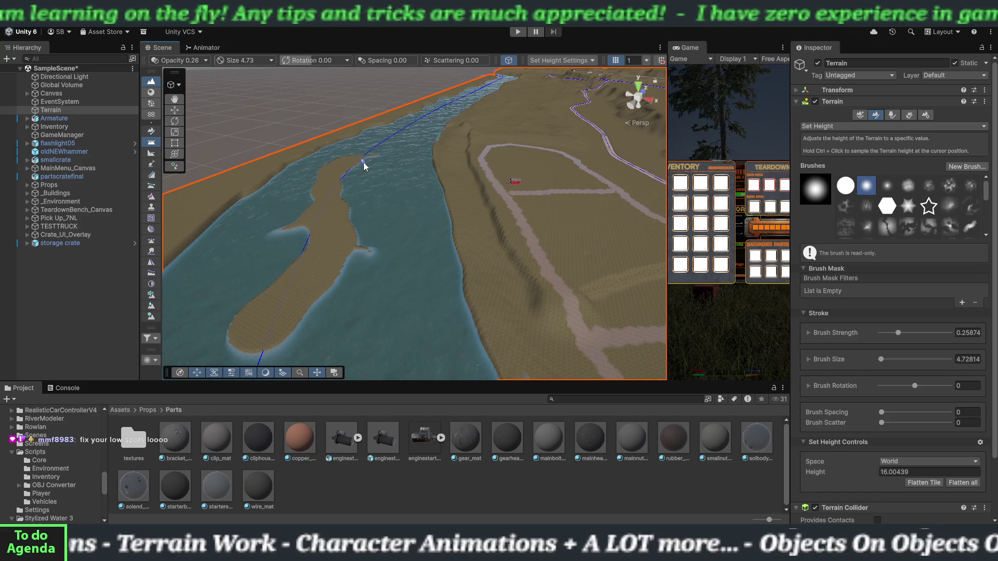
{"action": "scroll", "coordinate": [384, 192], "scroll_direction": "up", "scroll_amount": 5}
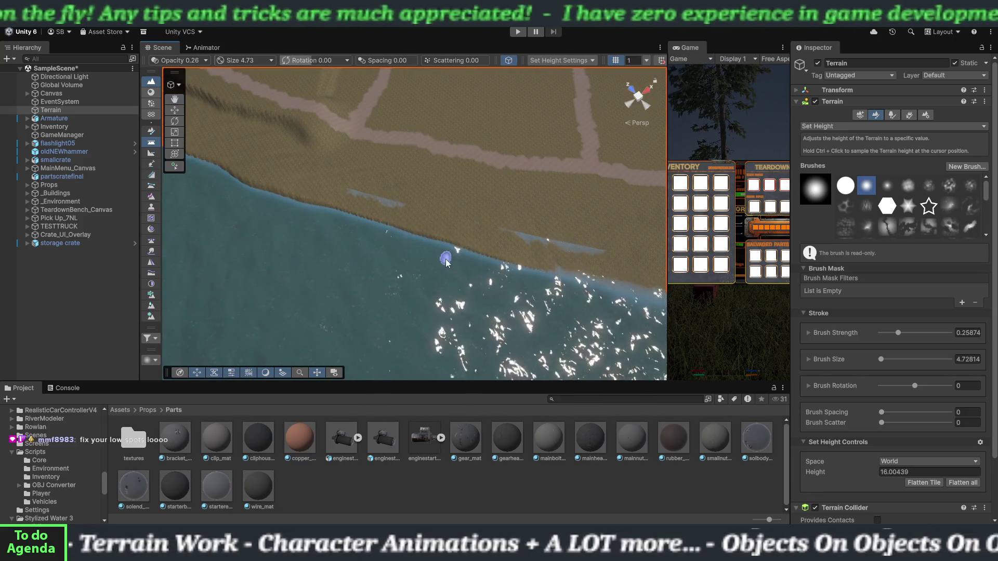
{"action": "scroll", "coordinate": [445, 261], "scroll_direction": "down", "scroll_amount": 5}
{"action": "mouse_move", "coordinate": [446, 262]}
{"action": "left_mouse_down"}
{"action": "mouse_move", "coordinate": [546, 173]}
{"action": "mouse_move", "coordinate": [535, 145]}
{"action": "left_mouse_up"}
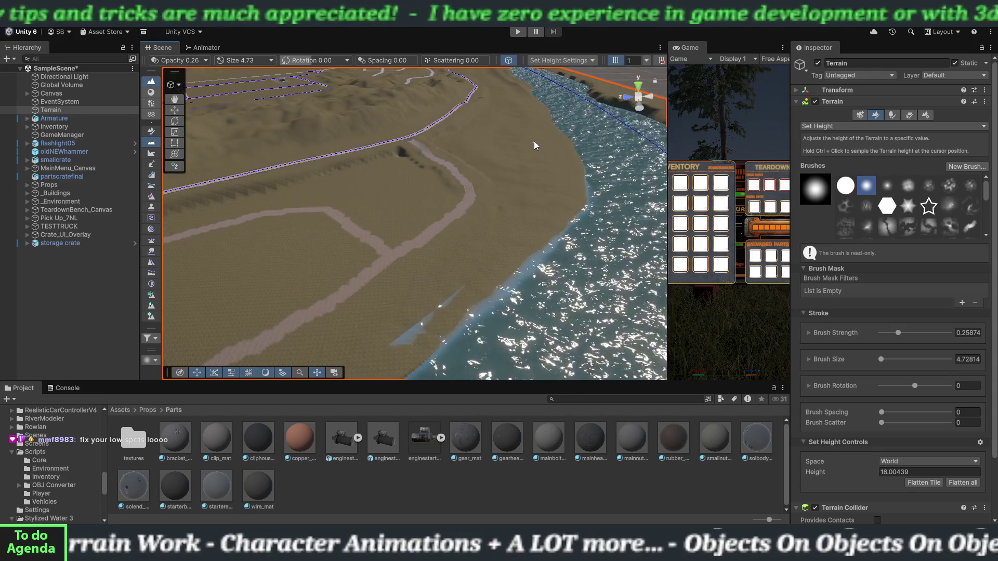
{"action": "scroll", "coordinate": [535, 146], "scroll_direction": "down", "scroll_amount": 3}
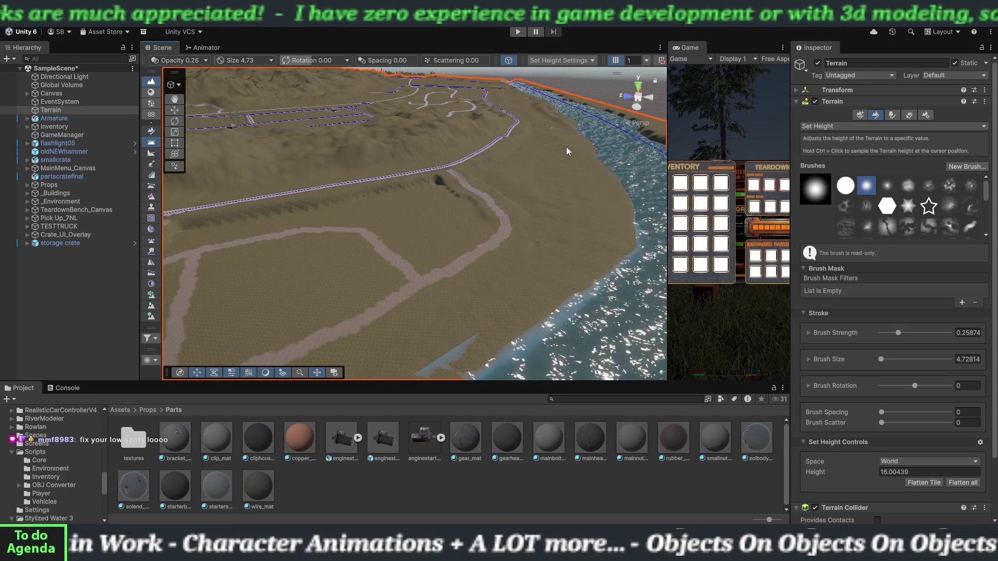
{"action": "mouse_move", "coordinate": [567, 151]}
{"action": "left_mouse_down"}
{"action": "mouse_move", "coordinate": [407, 290]}
{"action": "mouse_move", "coordinate": [270, 272]}
{"action": "left_mouse_up"}
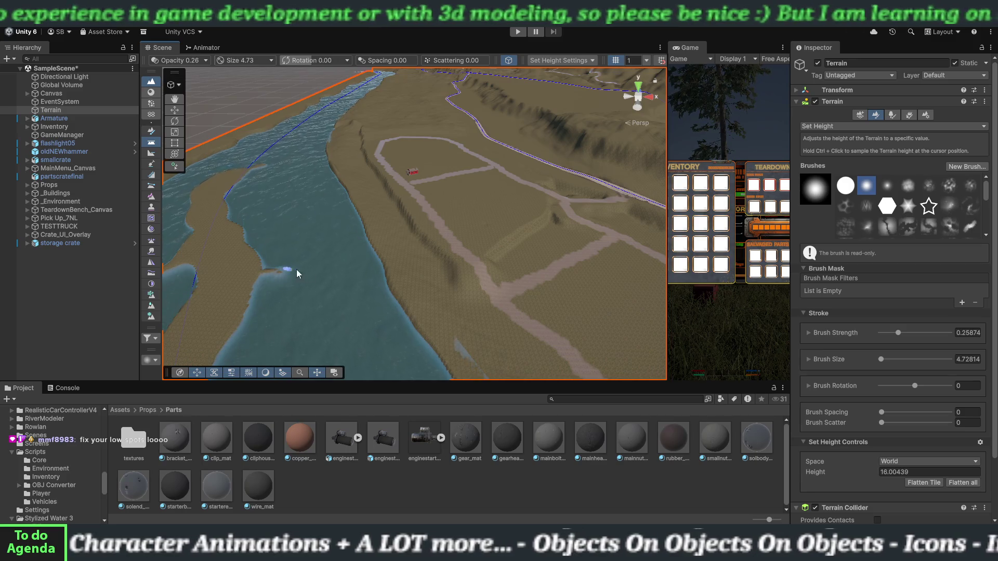
{"action": "mouse_move", "coordinate": [424, 287]}
{"action": "left_mouse_down"}
{"action": "mouse_move", "coordinate": [409, 224]}
{"action": "mouse_move", "coordinate": [414, 232]}
{"action": "mouse_move", "coordinate": [302, 276]}
{"action": "left_mouse_up"}
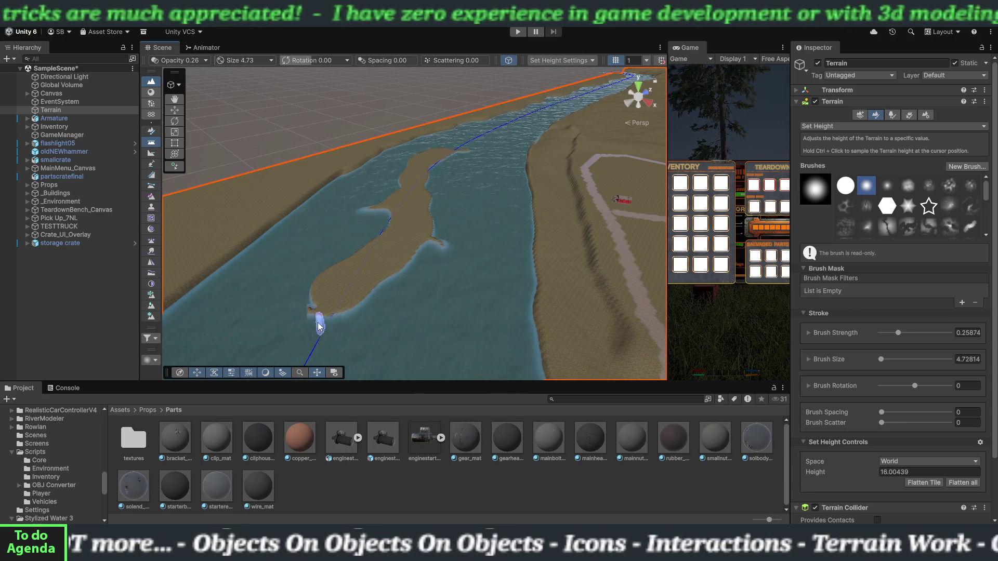
{"action": "left_click_drag", "start_coordinate": [317, 323], "coordinate": [319, 323]}
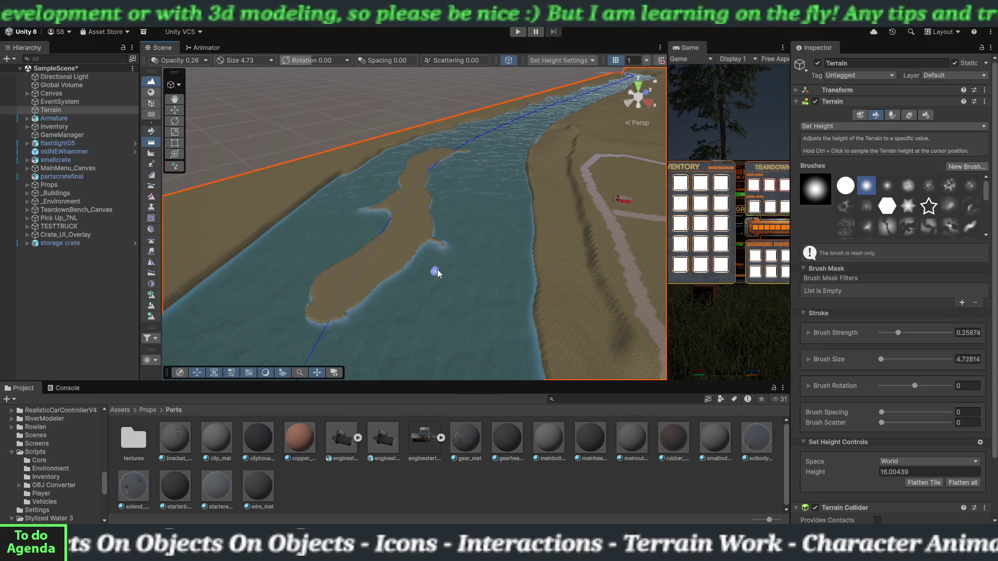
{"action": "key", "text": "q"}
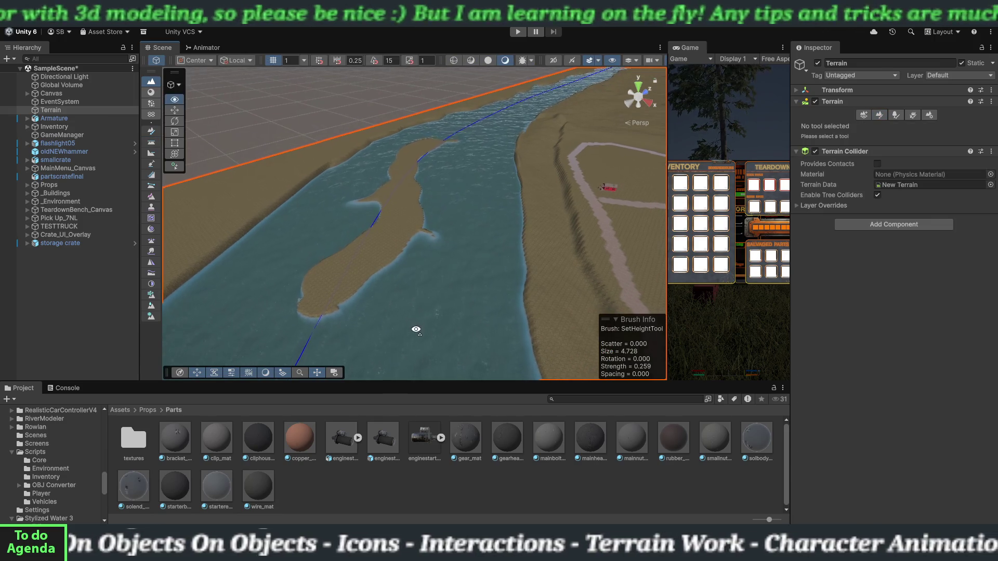
{"action": "mouse_move", "coordinate": [416, 330]}
{"action": "left_mouse_down"}
{"action": "mouse_move", "coordinate": [429, 283]}
{"action": "mouse_move", "coordinate": [438, 290]}
{"action": "mouse_move", "coordinate": [352, 242]}
{"action": "left_mouse_up"}
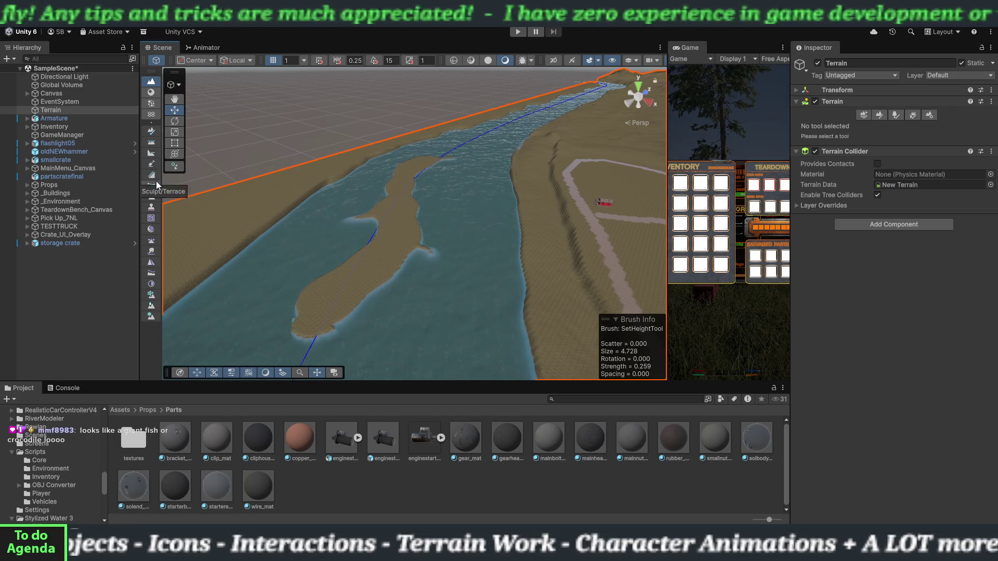
{"action": "left_click", "coordinate": [156, 147]}
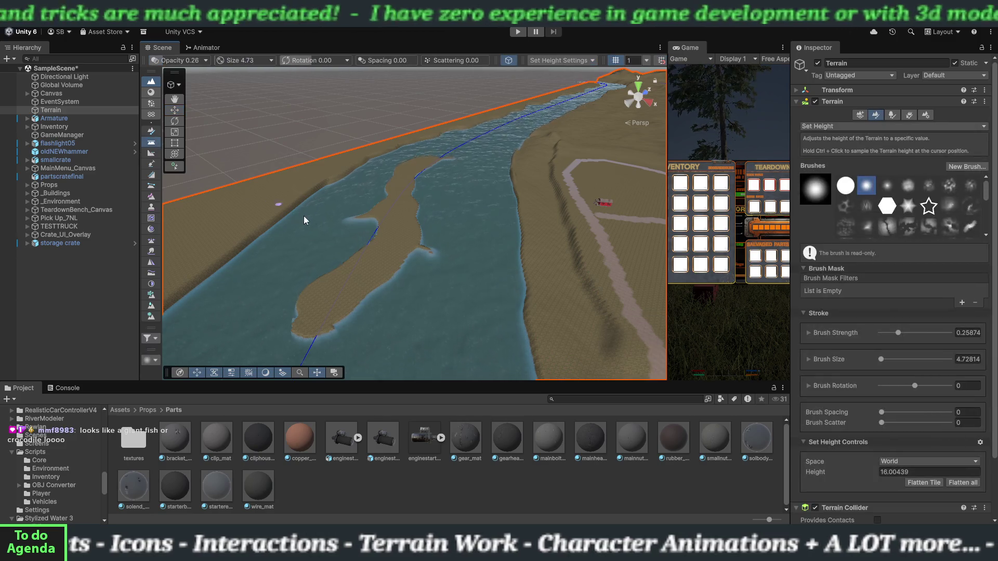
Step: Flatten the sandbar's far upstream end into a rounded sand lobe at height 16
{"action": "mouse_move", "coordinate": [420, 282]}
{"action": "left_mouse_down"}
{"action": "mouse_move", "coordinate": [437, 276]}
{"action": "mouse_move", "coordinate": [382, 277]}
{"action": "mouse_move", "coordinate": [345, 305]}
{"action": "mouse_move", "coordinate": [410, 272]}
{"action": "mouse_move", "coordinate": [325, 286]}
{"action": "mouse_move", "coordinate": [319, 349]}
{"action": "mouse_move", "coordinate": [363, 303]}
{"action": "mouse_move", "coordinate": [347, 304]}
{"action": "mouse_move", "coordinate": [334, 278]}
{"action": "mouse_move", "coordinate": [338, 301]}
{"action": "mouse_move", "coordinate": [361, 263]}
{"action": "mouse_move", "coordinate": [347, 289]}
{"action": "mouse_move", "coordinate": [364, 272]}
{"action": "mouse_move", "coordinate": [360, 312]}
{"action": "mouse_move", "coordinate": [354, 299]}
{"action": "mouse_move", "coordinate": [370, 299]}
{"action": "mouse_move", "coordinate": [366, 272]}
{"action": "mouse_move", "coordinate": [367, 283]}
{"action": "mouse_move", "coordinate": [360, 279]}
{"action": "mouse_move", "coordinate": [379, 263]}
{"action": "left_mouse_up"}
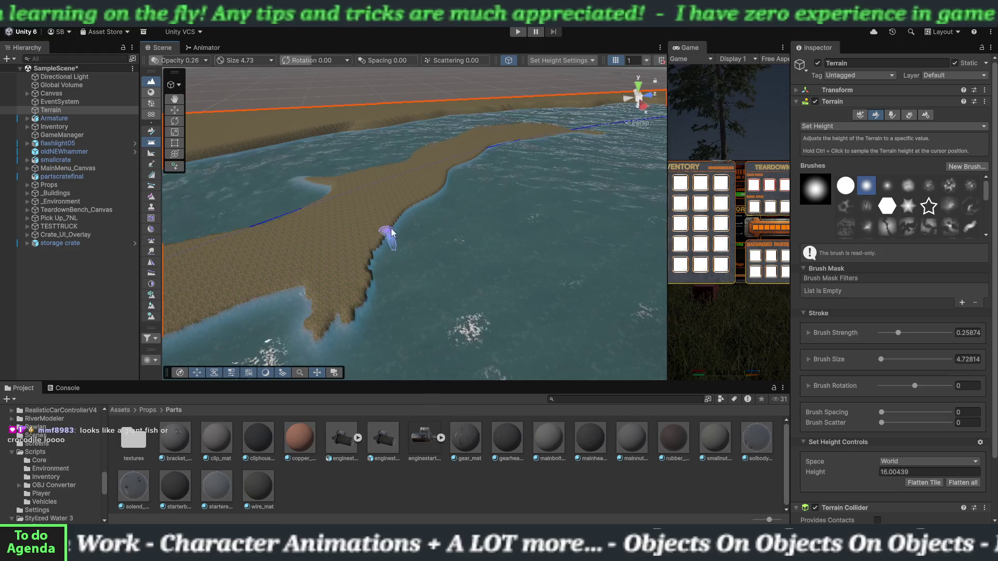
{"action": "mouse_move", "coordinate": [445, 276]}
{"action": "left_mouse_down"}
{"action": "mouse_move", "coordinate": [457, 241]}
{"action": "mouse_move", "coordinate": [527, 350]}
{"action": "mouse_move", "coordinate": [533, 205]}
{"action": "mouse_move", "coordinate": [546, 182]}
{"action": "mouse_move", "coordinate": [491, 178]}
{"action": "mouse_move", "coordinate": [356, 205]}
{"action": "mouse_move", "coordinate": [456, 283]}
{"action": "left_mouse_up"}
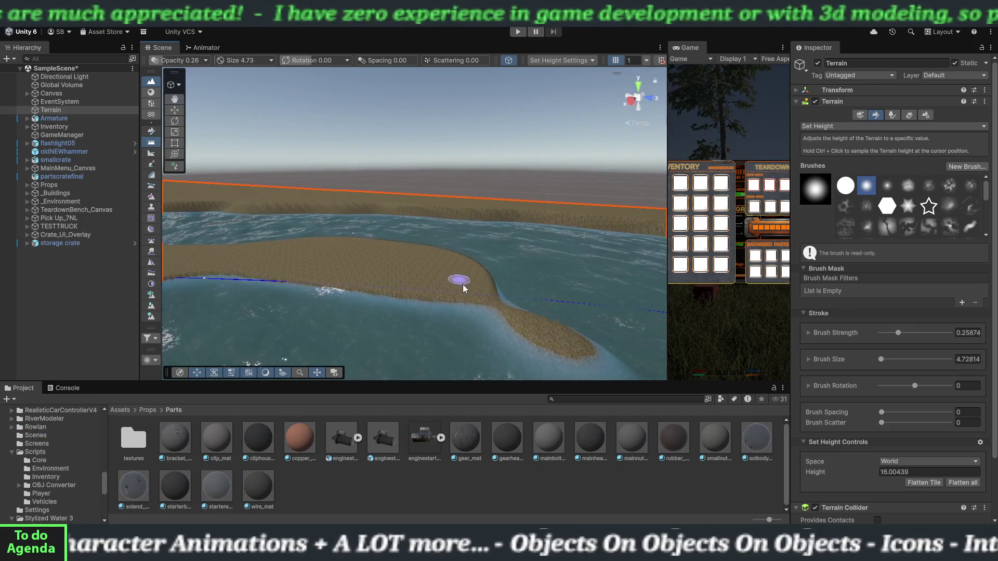
{"action": "mouse_move", "coordinate": [501, 318]}
{"action": "left_mouse_down"}
{"action": "mouse_move", "coordinate": [503, 341]}
{"action": "mouse_move", "coordinate": [459, 326]}
{"action": "mouse_move", "coordinate": [534, 363]}
{"action": "mouse_move", "coordinate": [530, 352]}
{"action": "mouse_move", "coordinate": [539, 356]}
{"action": "mouse_move", "coordinate": [479, 331]}
{"action": "mouse_move", "coordinate": [445, 329]}
{"action": "mouse_move", "coordinate": [434, 303]}
{"action": "mouse_move", "coordinate": [448, 334]}
{"action": "mouse_move", "coordinate": [422, 310]}
{"action": "mouse_move", "coordinate": [465, 332]}
{"action": "mouse_move", "coordinate": [435, 315]}
{"action": "mouse_move", "coordinate": [322, 315]}
{"action": "mouse_move", "coordinate": [327, 332]}
{"action": "mouse_move", "coordinate": [275, 276]}
{"action": "mouse_move", "coordinate": [244, 274]}
{"action": "mouse_move", "coordinate": [323, 334]}
{"action": "mouse_move", "coordinate": [367, 333]}
{"action": "left_mouse_up"}
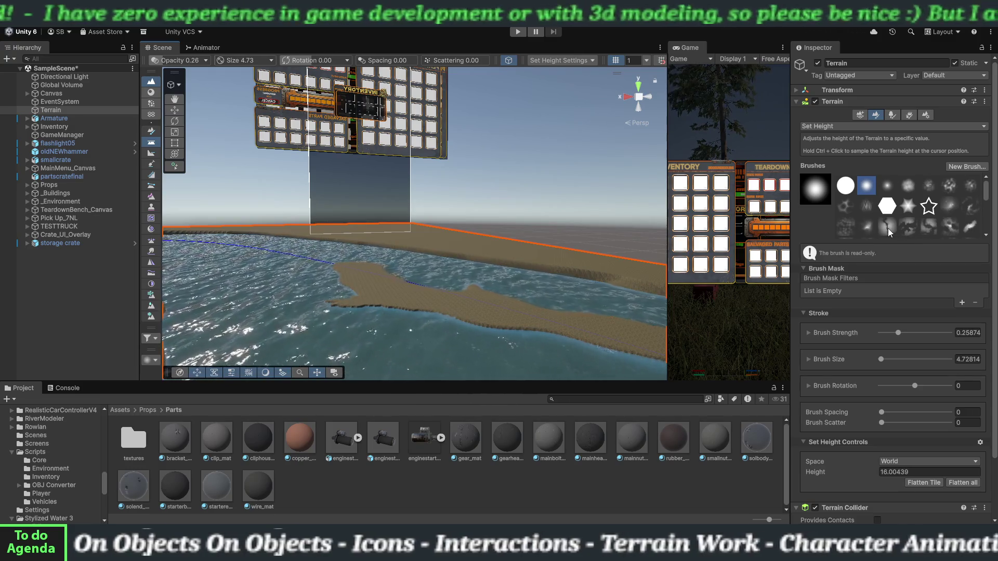
Step: Try the Islands 07 brush shape, undo it, and enlarge the brush to about 27
{"action": "scroll", "coordinate": [900, 214], "scroll_direction": "down", "scroll_amount": 2}
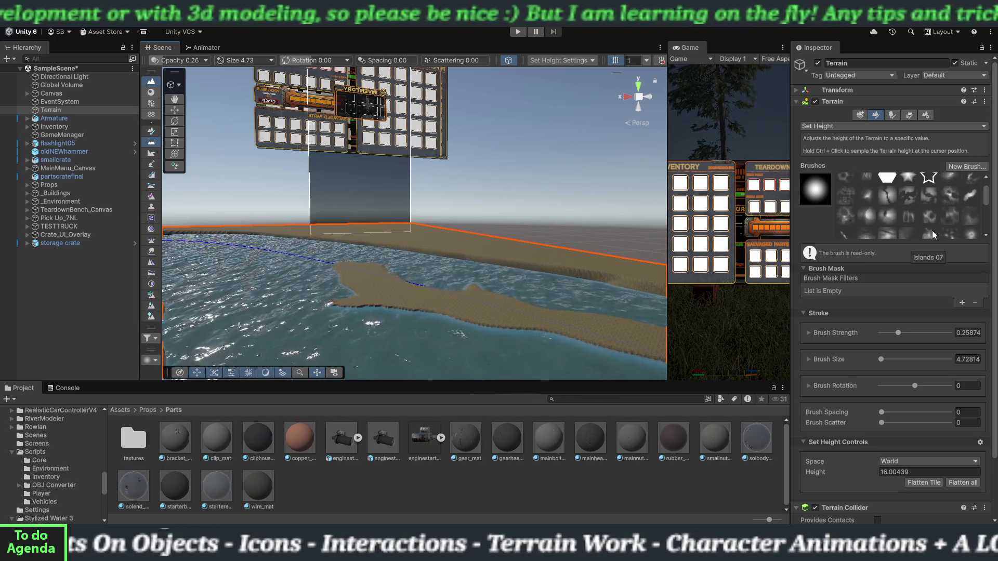
{"action": "left_click", "coordinate": [929, 233]}
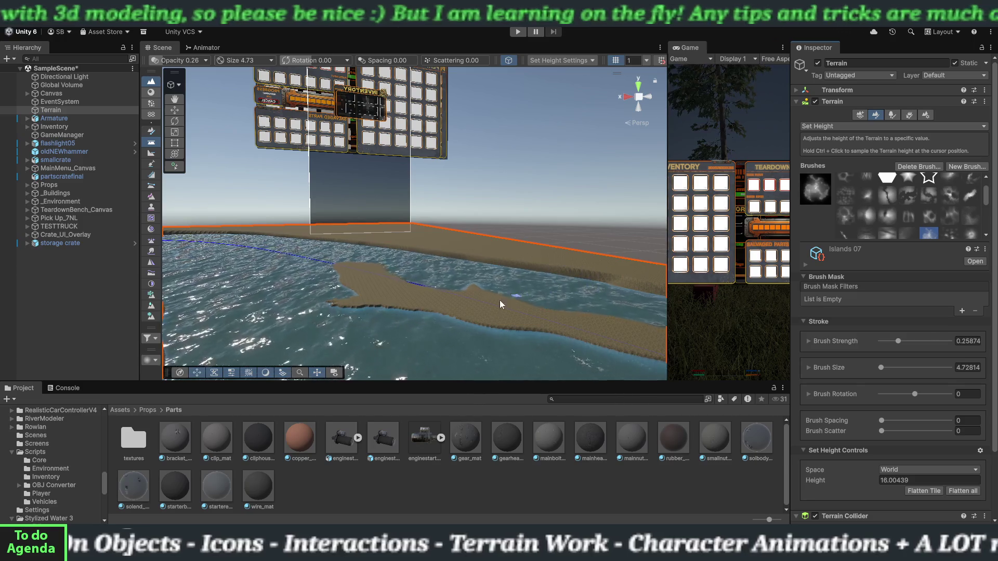
{"action": "key", "text": "ctrl+z"}
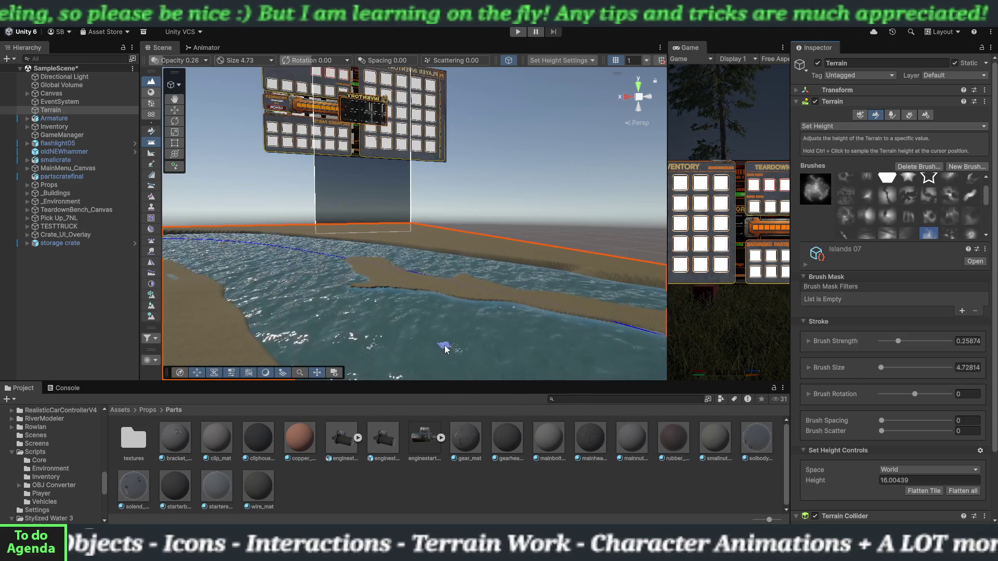
{"action": "mouse_move", "coordinate": [457, 310]}
{"action": "left_mouse_down"}
{"action": "mouse_move", "coordinate": [503, 344]}
{"action": "mouse_move", "coordinate": [564, 367]}
{"action": "mouse_move", "coordinate": [597, 350]}
{"action": "mouse_move", "coordinate": [450, 341]}
{"action": "mouse_move", "coordinate": [359, 294]}
{"action": "mouse_move", "coordinate": [319, 287]}
{"action": "left_mouse_up"}
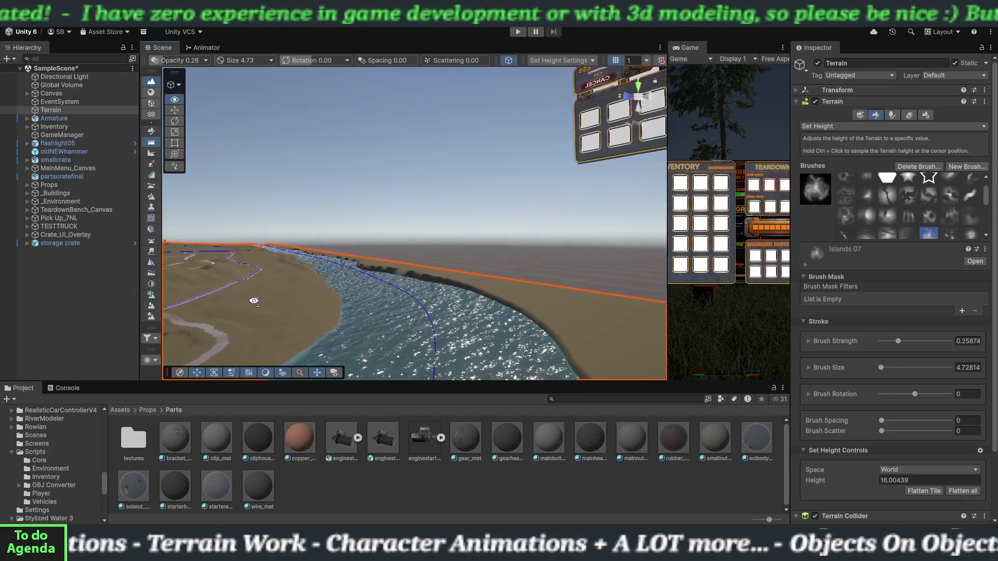
{"action": "mouse_move", "coordinate": [254, 302]}
{"action": "left_mouse_down"}
{"action": "mouse_move", "coordinate": [451, 302]}
{"action": "mouse_move", "coordinate": [450, 312]}
{"action": "mouse_move", "coordinate": [458, 294]}
{"action": "left_mouse_up"}
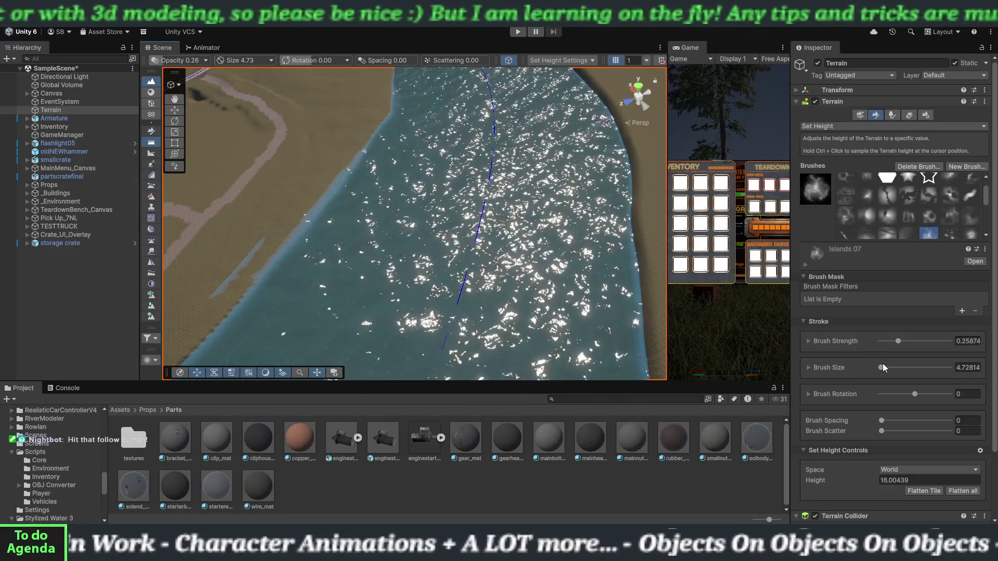
{"action": "left_click_drag", "start_coordinate": [882, 367], "coordinate": [886, 367]}
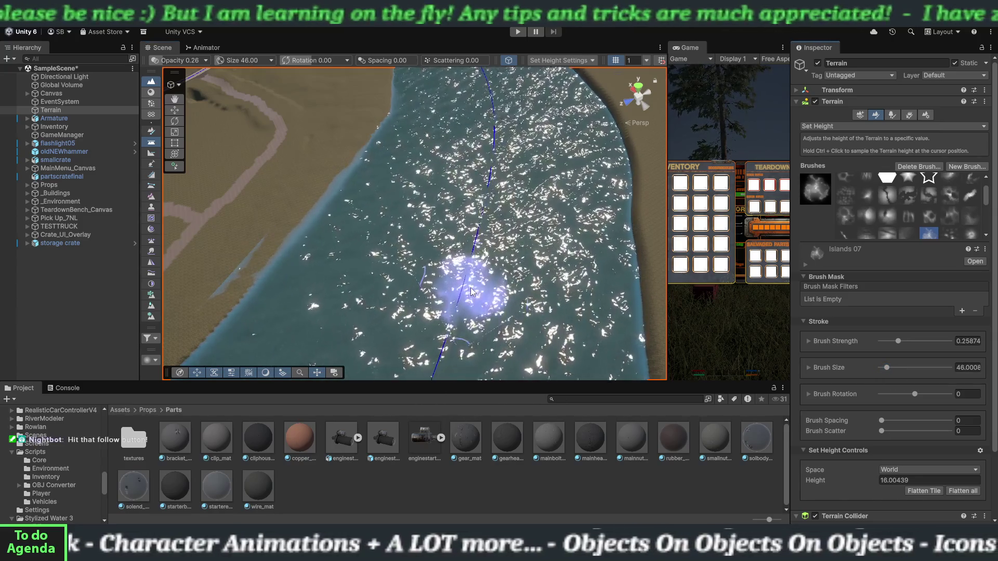
Step: Raise river-bed patches to sand height, growing the sandbar into a broader island
{"action": "left_click", "coordinate": [477, 258]}
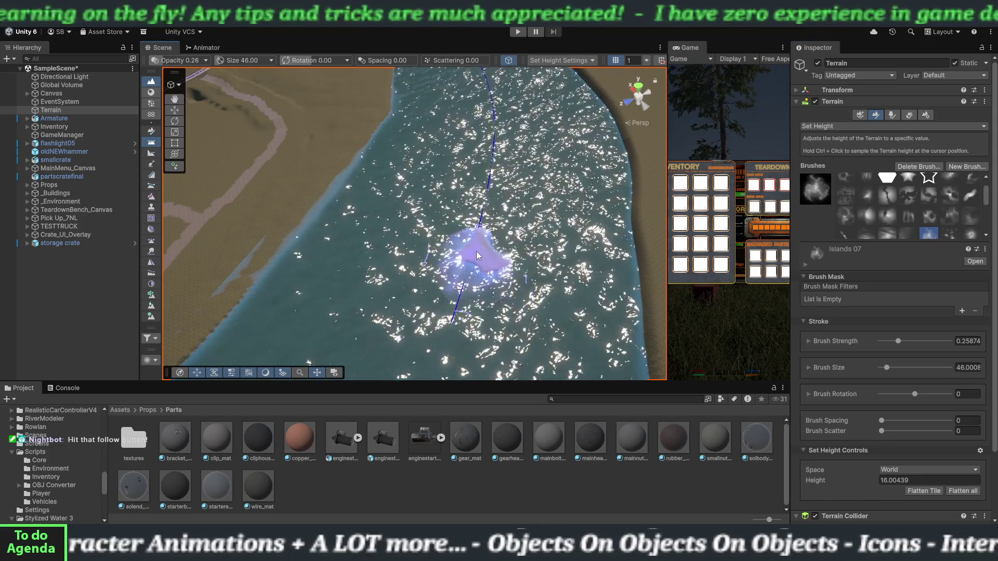
{"action": "mouse_move", "coordinate": [476, 251]}
{"action": "left_mouse_down"}
{"action": "mouse_move", "coordinate": [446, 271]}
{"action": "mouse_move", "coordinate": [460, 282]}
{"action": "mouse_move", "coordinate": [500, 248]}
{"action": "mouse_move", "coordinate": [504, 213]}
{"action": "mouse_move", "coordinate": [483, 202]}
{"action": "mouse_move", "coordinate": [497, 164]}
{"action": "mouse_move", "coordinate": [513, 201]}
{"action": "mouse_move", "coordinate": [474, 267]}
{"action": "mouse_move", "coordinate": [390, 312]}
{"action": "mouse_move", "coordinate": [334, 312]}
{"action": "mouse_move", "coordinate": [568, 268]}
{"action": "mouse_move", "coordinate": [512, 289]}
{"action": "mouse_move", "coordinate": [539, 267]}
{"action": "left_mouse_up"}
{"action": "scroll", "coordinate": [354, 306], "scroll_direction": "up", "scroll_amount": 5}
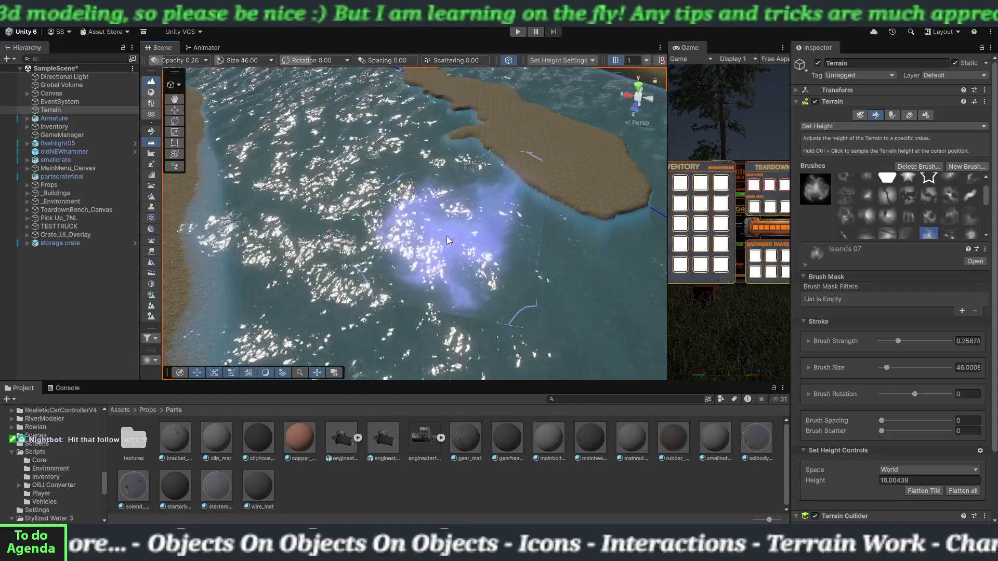
{"action": "mouse_move", "coordinate": [448, 240]}
{"action": "left_mouse_down"}
{"action": "mouse_move", "coordinate": [367, 212]}
{"action": "mouse_move", "coordinate": [400, 211]}
{"action": "mouse_move", "coordinate": [479, 289]}
{"action": "mouse_move", "coordinate": [462, 230]}
{"action": "mouse_move", "coordinate": [514, 213]}
{"action": "mouse_move", "coordinate": [472, 227]}
{"action": "mouse_move", "coordinate": [482, 216]}
{"action": "mouse_move", "coordinate": [464, 217]}
{"action": "mouse_move", "coordinate": [473, 223]}
{"action": "mouse_move", "coordinate": [457, 211]}
{"action": "mouse_move", "coordinate": [520, 234]}
{"action": "mouse_move", "coordinate": [356, 223]}
{"action": "mouse_move", "coordinate": [517, 205]}
{"action": "mouse_move", "coordinate": [432, 236]}
{"action": "mouse_move", "coordinate": [485, 240]}
{"action": "mouse_move", "coordinate": [461, 254]}
{"action": "mouse_move", "coordinate": [457, 279]}
{"action": "mouse_move", "coordinate": [427, 310]}
{"action": "mouse_move", "coordinate": [465, 295]}
{"action": "left_mouse_up"}
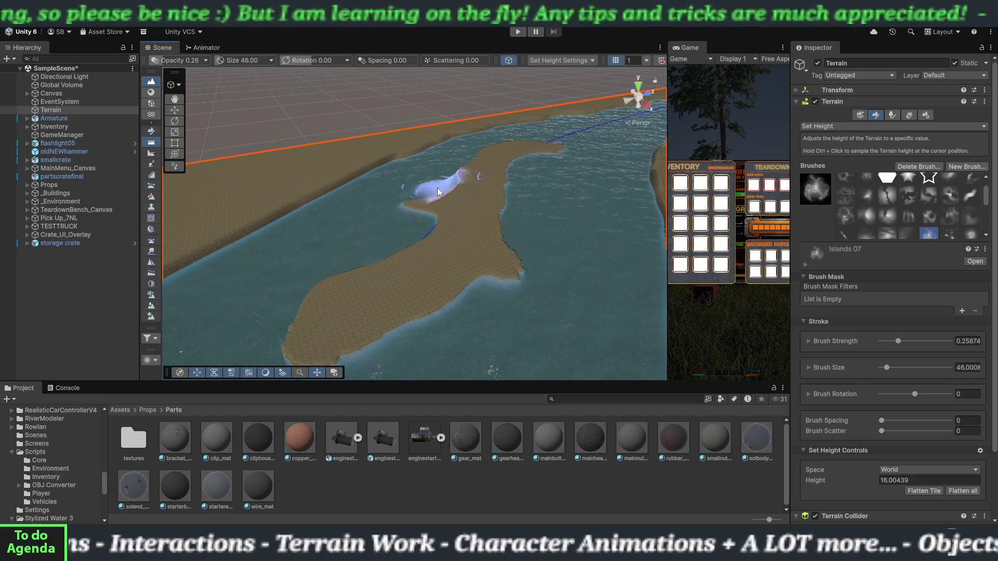
{"action": "left_click", "coordinate": [410, 211]}
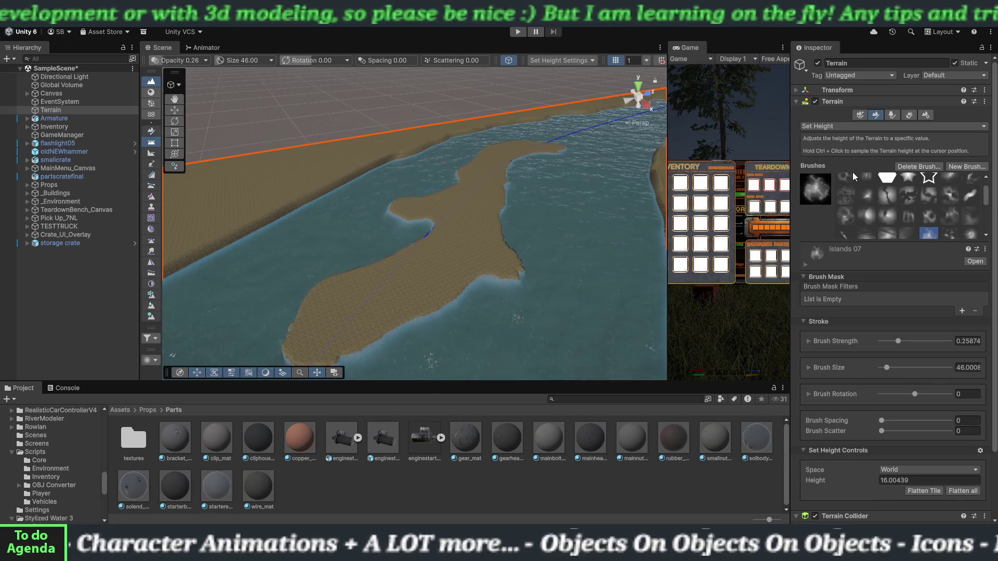
{"action": "left_click", "coordinate": [832, 126]}
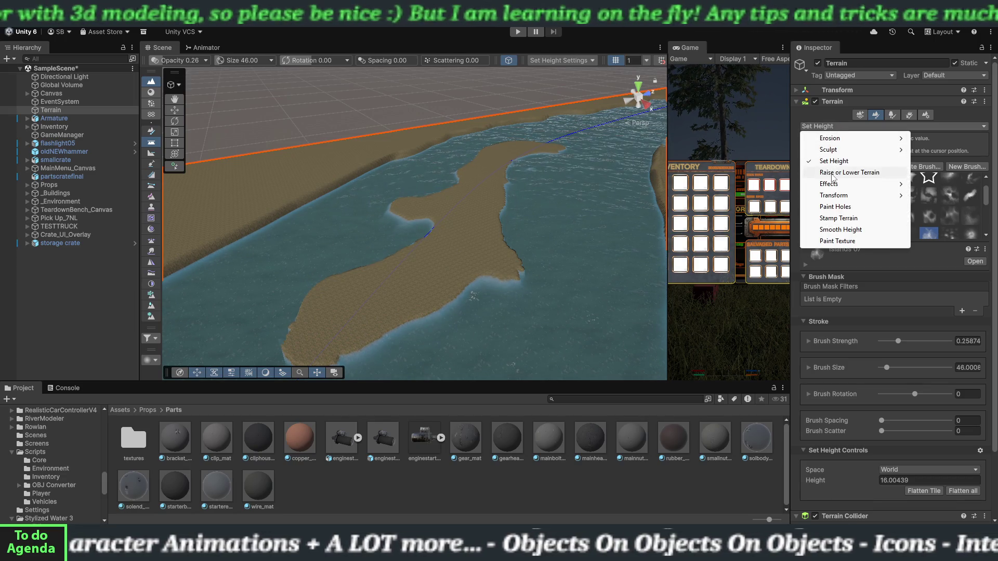
Step: Switch to Raise or Lower Terrain, enlarge the brush to about 31, and fill the island's water gap
{"action": "left_click", "coordinate": [833, 173]}
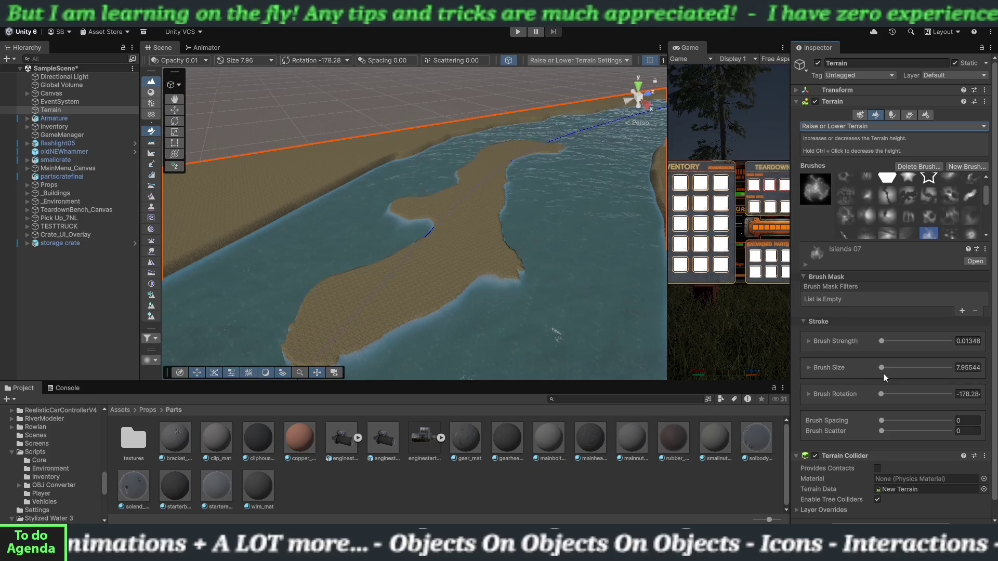
{"action": "left_click_drag", "start_coordinate": [881, 368], "coordinate": [885, 365]}
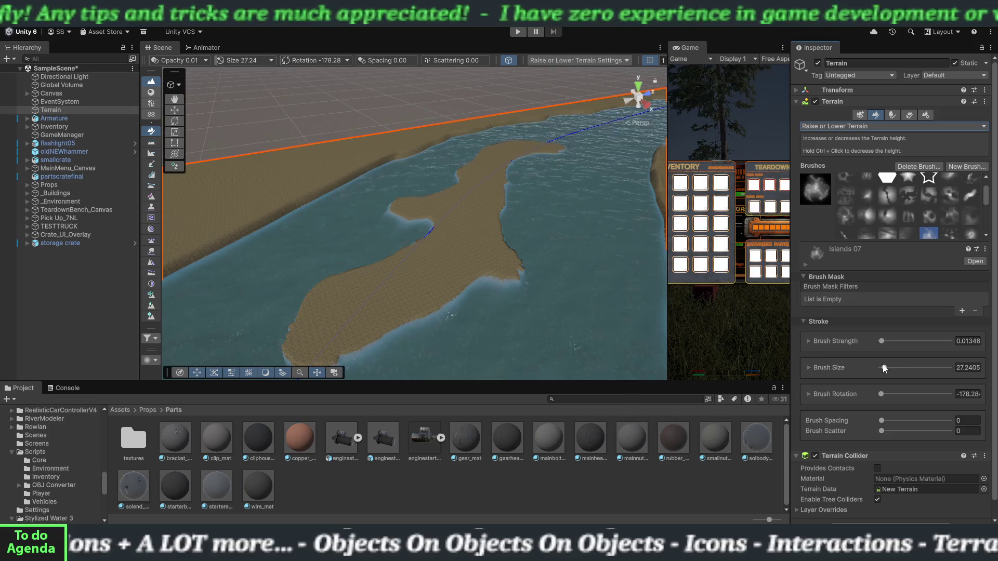
{"action": "mouse_move", "coordinate": [438, 278]}
{"action": "left_mouse_down"}
{"action": "mouse_move", "coordinate": [433, 270]}
{"action": "mouse_move", "coordinate": [475, 298]}
{"action": "mouse_move", "coordinate": [432, 261]}
{"action": "mouse_move", "coordinate": [330, 315]}
{"action": "left_mouse_up"}
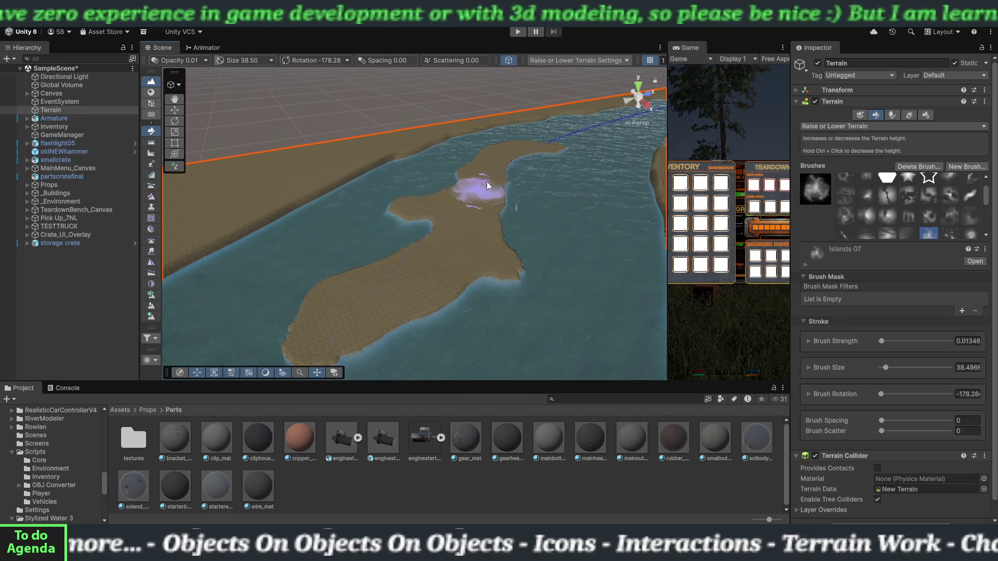
Step: Raise land from the island's middle to its tip, widening it where water was
{"action": "left_click_drag", "start_coordinate": [542, 147], "coordinate": [504, 150]}
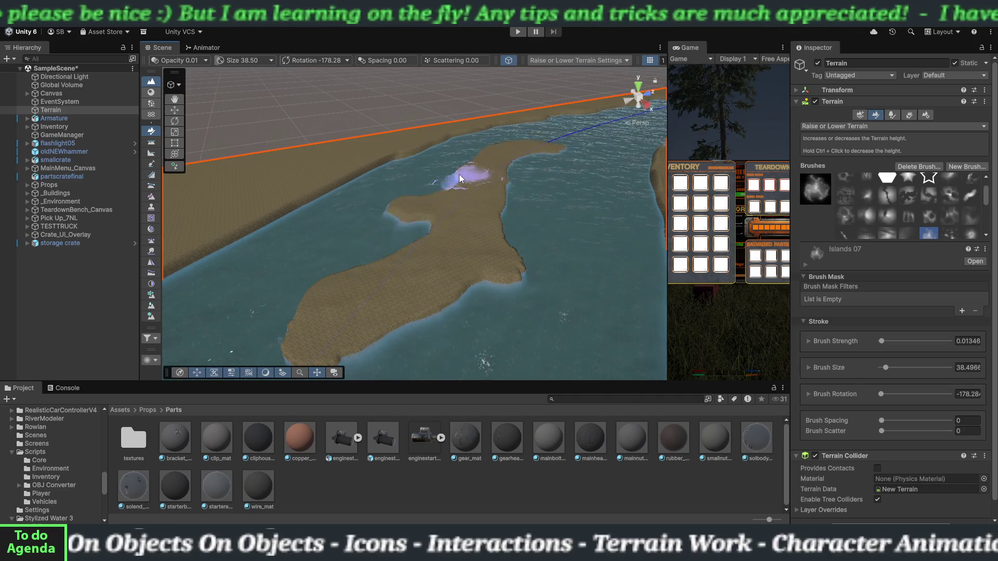
{"action": "mouse_move", "coordinate": [459, 173]}
{"action": "left_mouse_down"}
{"action": "mouse_move", "coordinate": [534, 147]}
{"action": "mouse_move", "coordinate": [522, 159]}
{"action": "left_mouse_up"}
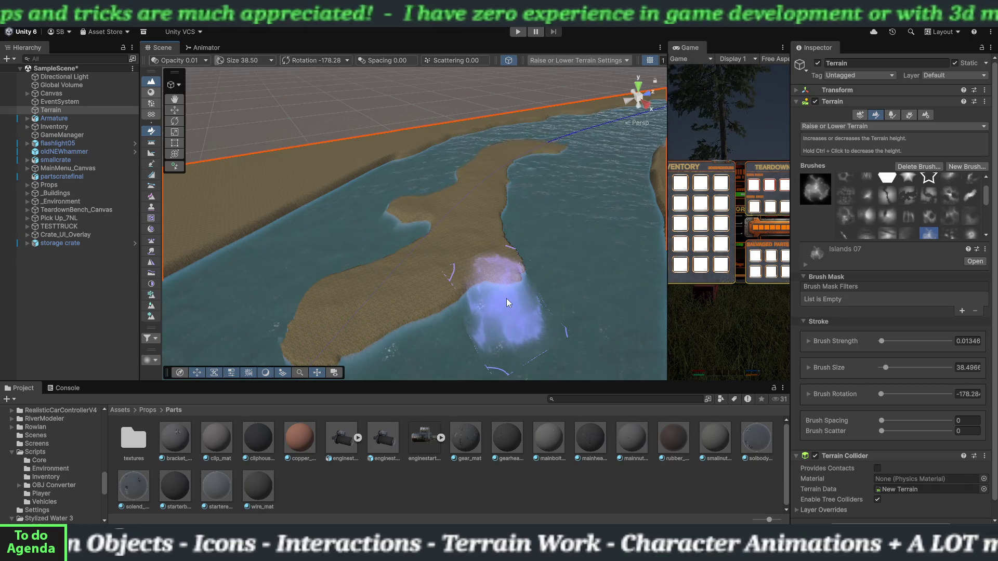
{"action": "left_click_drag", "start_coordinate": [481, 288], "coordinate": [511, 254]}
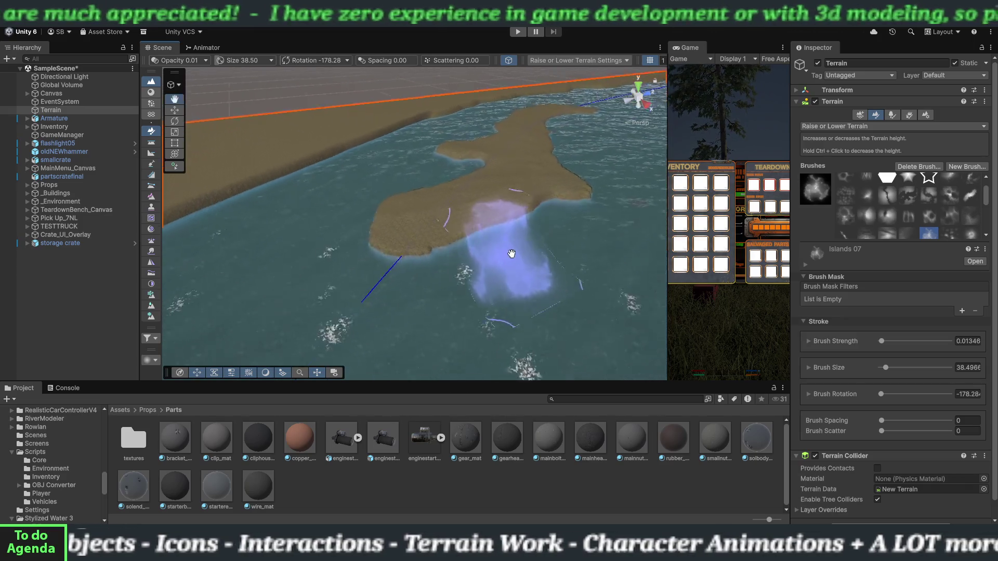
{"action": "scroll", "coordinate": [512, 254], "scroll_direction": "up", "scroll_amount": 5}
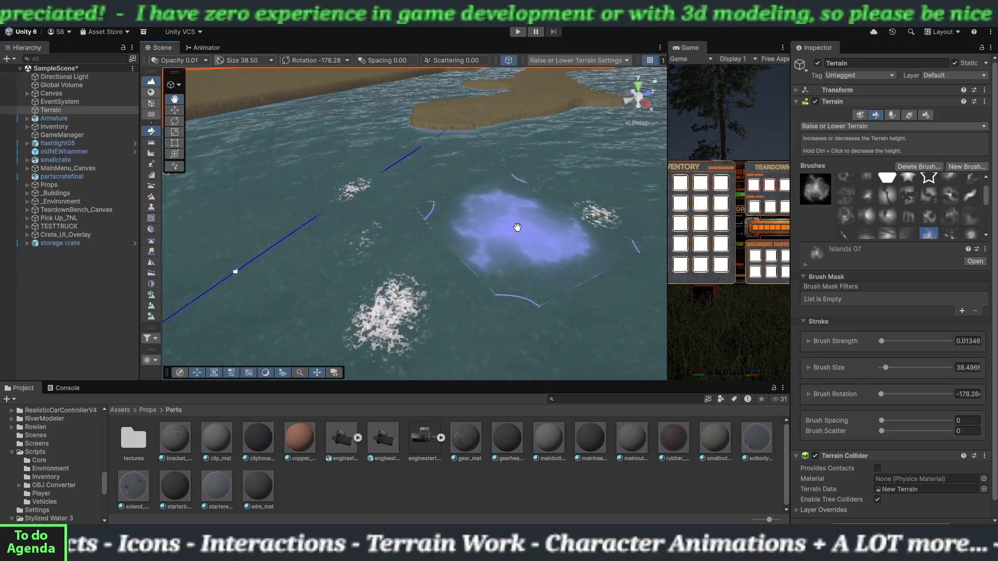
{"action": "scroll", "coordinate": [517, 227], "scroll_direction": "down", "scroll_amount": 6}
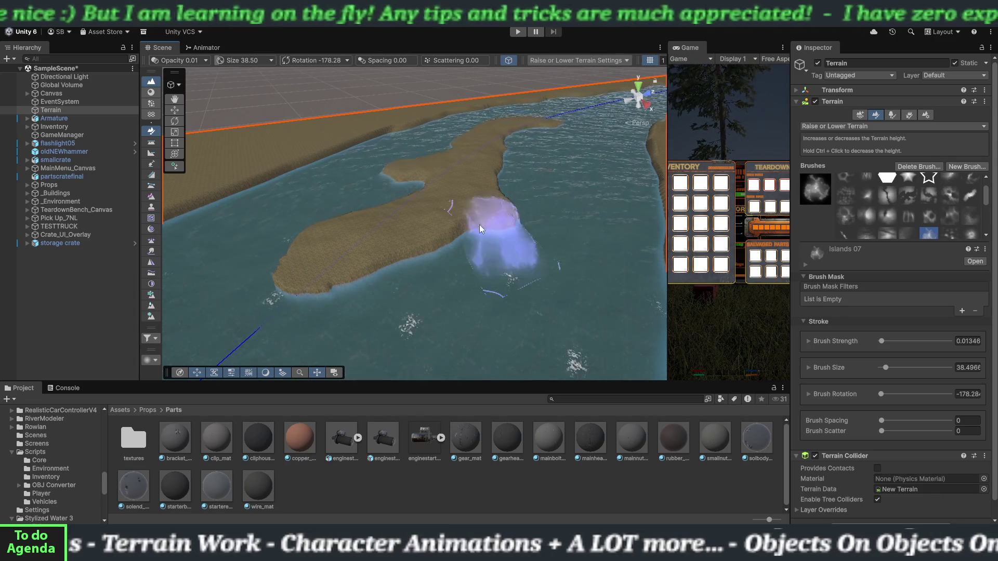
Step: Reshape the island's upper part, checking it closely from across the river
{"action": "mouse_move", "coordinate": [362, 275]}
{"action": "left_mouse_down"}
{"action": "mouse_move", "coordinate": [481, 244]}
{"action": "mouse_move", "coordinate": [487, 227]}
{"action": "mouse_move", "coordinate": [476, 222]}
{"action": "mouse_move", "coordinate": [461, 224]}
{"action": "mouse_move", "coordinate": [480, 225]}
{"action": "mouse_move", "coordinate": [487, 289]}
{"action": "left_mouse_up"}
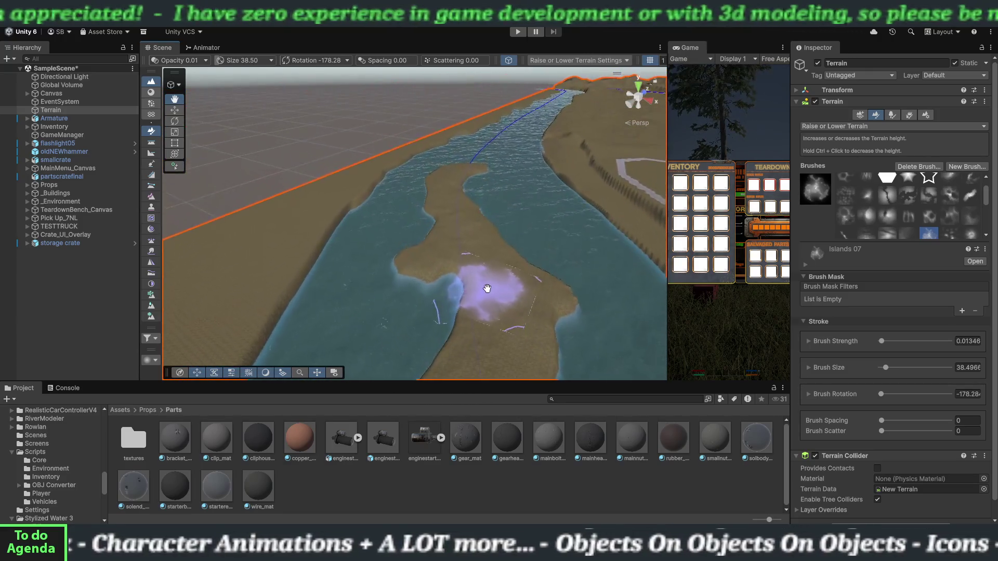
{"action": "mouse_move", "coordinate": [435, 241]}
{"action": "left_mouse_down"}
{"action": "mouse_move", "coordinate": [590, 312]}
{"action": "mouse_move", "coordinate": [289, 256]}
{"action": "mouse_move", "coordinate": [568, 223]}
{"action": "mouse_move", "coordinate": [362, 220]}
{"action": "mouse_move", "coordinate": [364, 241]}
{"action": "mouse_move", "coordinate": [299, 258]}
{"action": "left_mouse_up"}
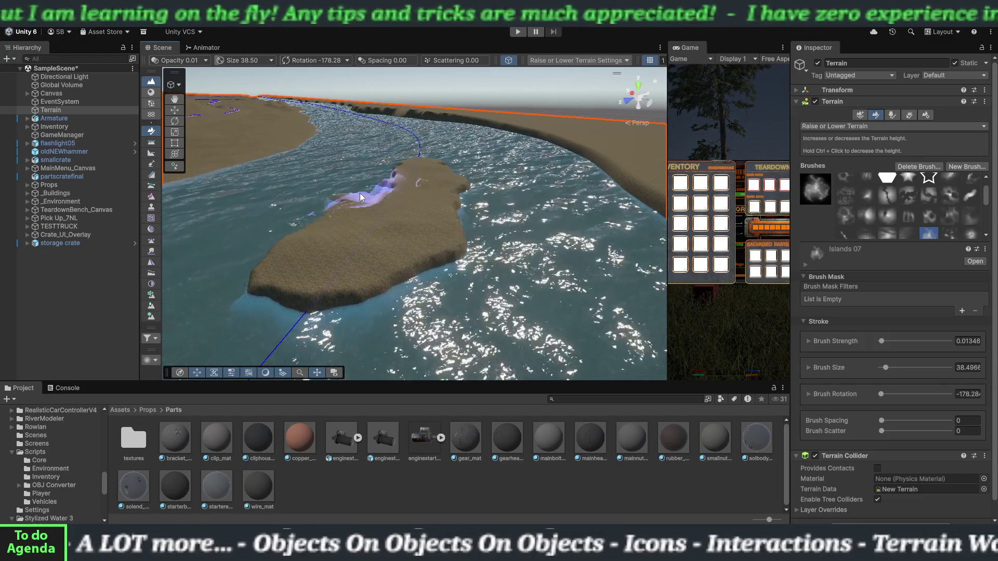
{"action": "left_click_drag", "start_coordinate": [395, 181], "coordinate": [348, 190]}
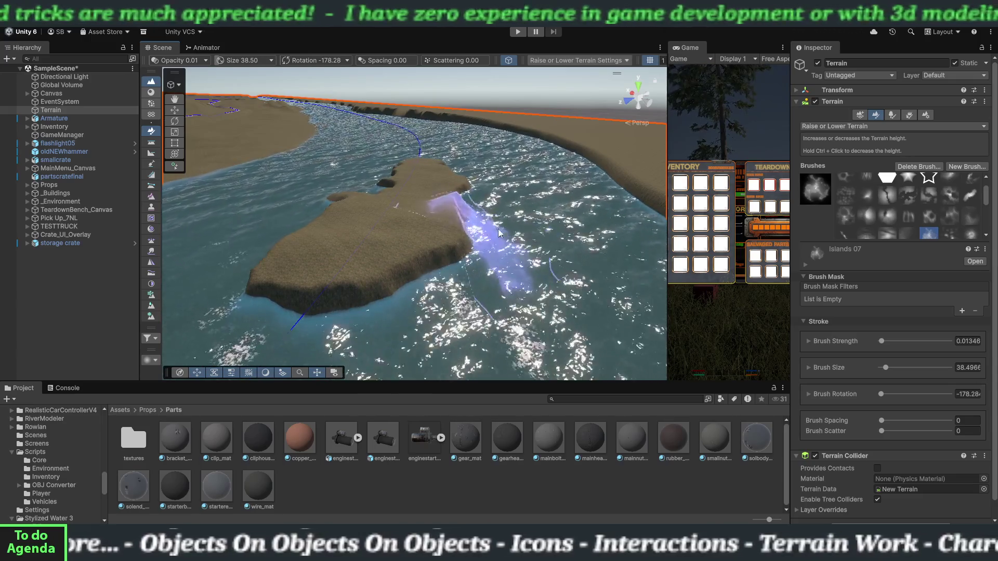
{"action": "mouse_move", "coordinate": [416, 270]}
{"action": "left_mouse_down"}
{"action": "mouse_move", "coordinate": [430, 248]}
{"action": "mouse_move", "coordinate": [506, 235]}
{"action": "mouse_move", "coordinate": [497, 204]}
{"action": "mouse_move", "coordinate": [508, 216]}
{"action": "mouse_move", "coordinate": [516, 202]}
{"action": "mouse_move", "coordinate": [477, 203]}
{"action": "mouse_move", "coordinate": [501, 203]}
{"action": "mouse_move", "coordinate": [525, 238]}
{"action": "left_mouse_up"}
{"action": "mouse_move", "coordinate": [417, 217]}
{"action": "left_mouse_down"}
{"action": "mouse_move", "coordinate": [467, 223]}
{"action": "mouse_move", "coordinate": [416, 223]}
{"action": "mouse_move", "coordinate": [463, 235]}
{"action": "mouse_move", "coordinate": [529, 292]}
{"action": "mouse_move", "coordinate": [514, 289]}
{"action": "mouse_move", "coordinate": [481, 225]}
{"action": "mouse_move", "coordinate": [495, 275]}
{"action": "mouse_move", "coordinate": [418, 241]}
{"action": "mouse_move", "coordinate": [501, 285]}
{"action": "mouse_move", "coordinate": [452, 259]}
{"action": "mouse_move", "coordinate": [370, 285]}
{"action": "mouse_move", "coordinate": [358, 300]}
{"action": "mouse_move", "coordinate": [515, 278]}
{"action": "mouse_move", "coordinate": [414, 260]}
{"action": "mouse_move", "coordinate": [613, 312]}
{"action": "mouse_move", "coordinate": [338, 283]}
{"action": "mouse_move", "coordinate": [488, 269]}
{"action": "left_mouse_up"}
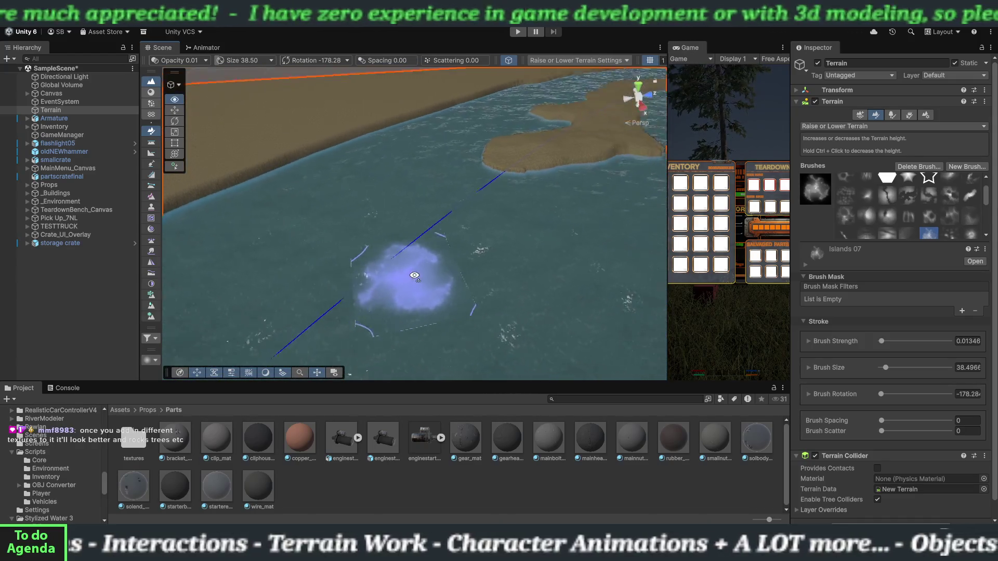
{"action": "mouse_move", "coordinate": [414, 276]}
{"action": "left_mouse_down"}
{"action": "mouse_move", "coordinate": [504, 233]}
{"action": "mouse_move", "coordinate": [483, 241]}
{"action": "left_mouse_up"}
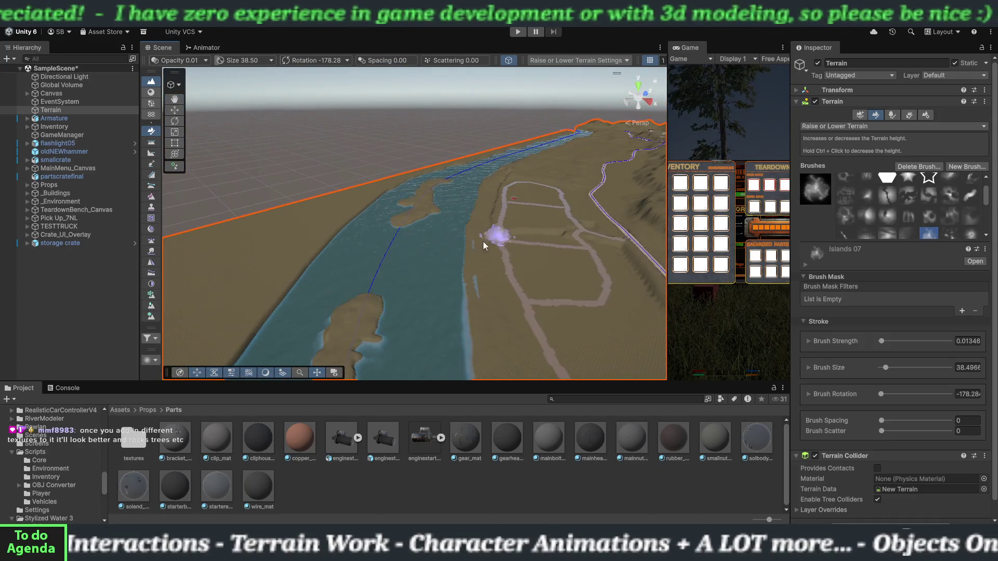
Step: Bring the Scene view along the riverbank to look straight down the river
{"action": "scroll", "coordinate": [451, 271], "scroll_direction": "up", "scroll_amount": 2}
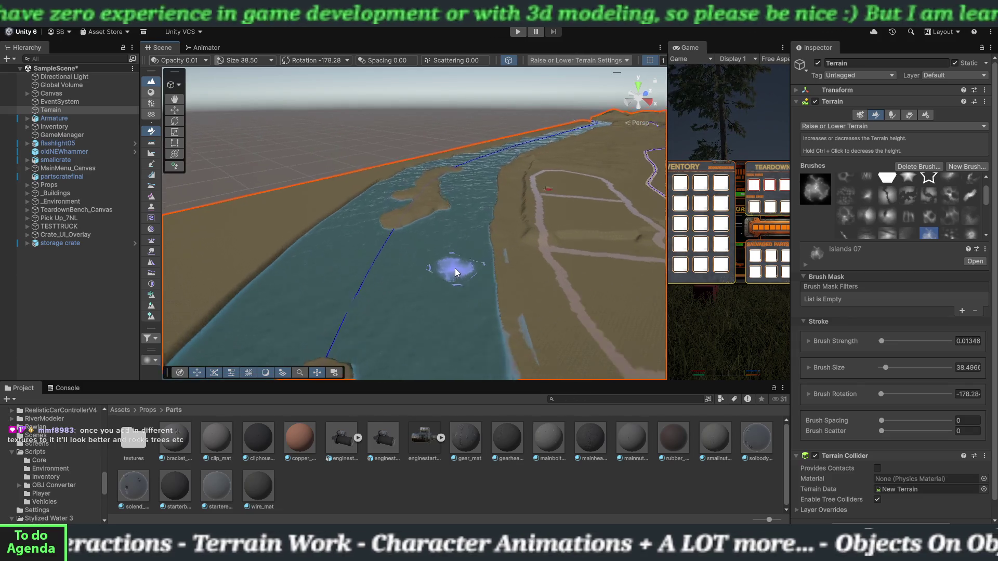
{"action": "mouse_move", "coordinate": [495, 238]}
{"action": "left_mouse_down"}
{"action": "mouse_move", "coordinate": [467, 223]}
{"action": "mouse_move", "coordinate": [466, 179]}
{"action": "left_mouse_up"}
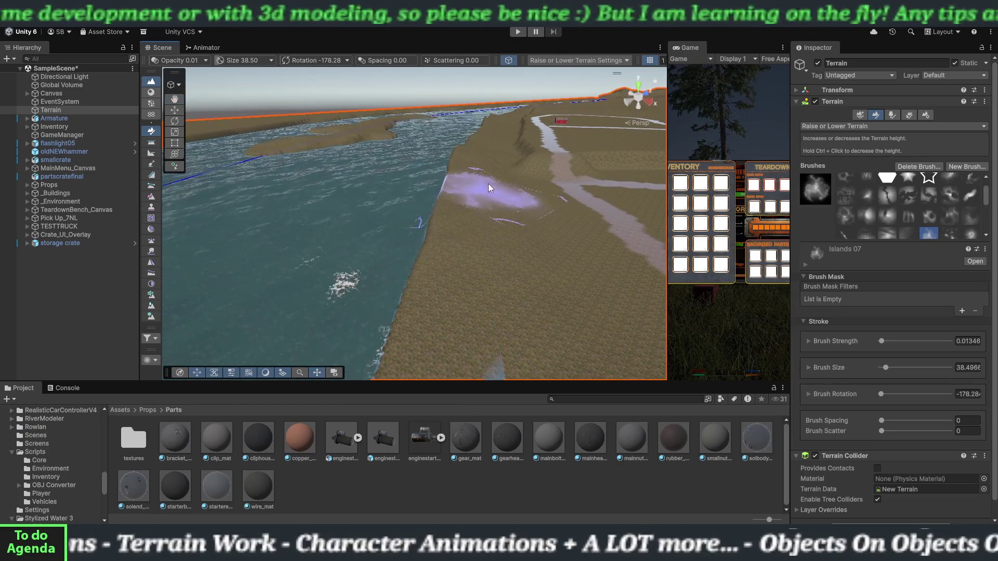
{"action": "scroll", "coordinate": [348, 279], "scroll_direction": "down", "scroll_amount": 5}
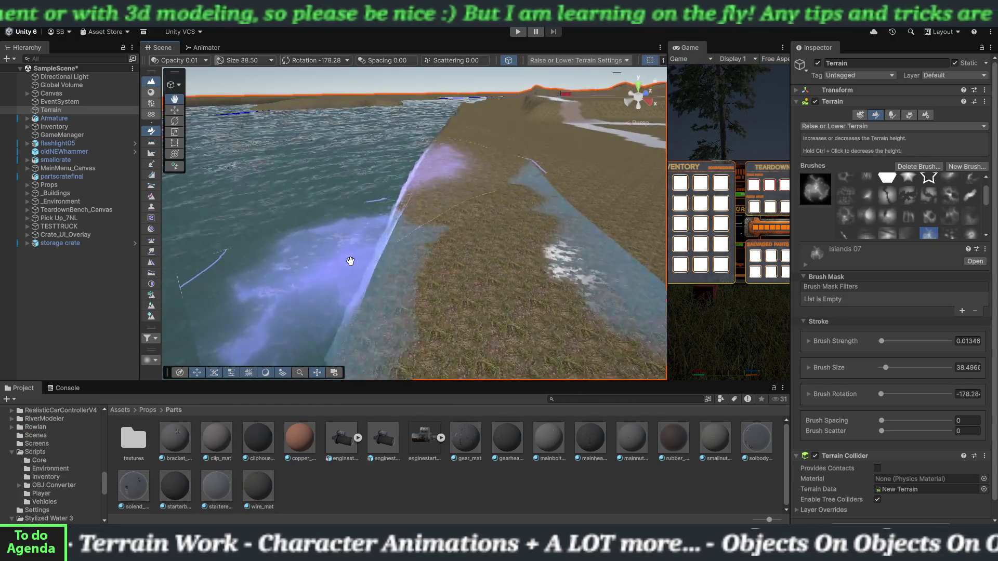
{"action": "mouse_move", "coordinate": [366, 250]}
{"action": "left_mouse_down"}
{"action": "mouse_move", "coordinate": [456, 207]}
{"action": "mouse_move", "coordinate": [444, 205]}
{"action": "mouse_move", "coordinate": [464, 169]}
{"action": "left_mouse_up"}
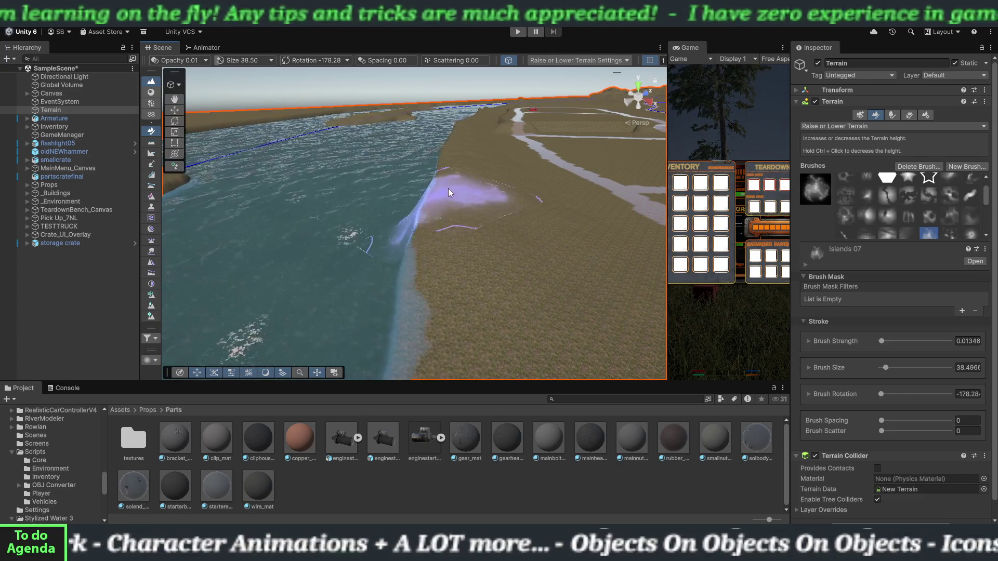
{"action": "scroll", "coordinate": [450, 231], "scroll_direction": "down", "scroll_amount": 5}
{"action": "scroll", "coordinate": [448, 243], "scroll_direction": "up", "scroll_amount": 3}
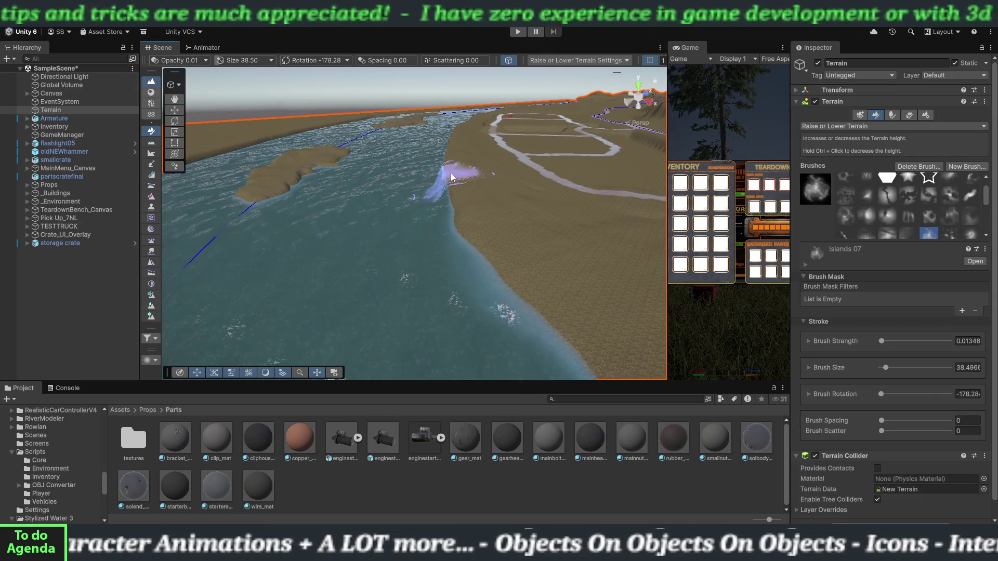
{"action": "scroll", "coordinate": [435, 254], "scroll_direction": "down", "scroll_amount": 5}
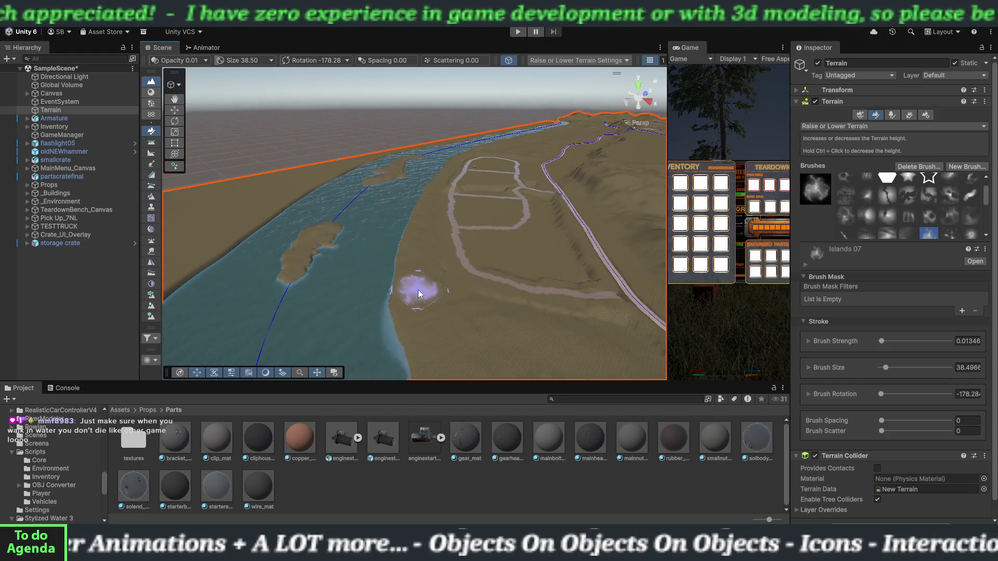
{"action": "scroll", "coordinate": [418, 289], "scroll_direction": "up", "scroll_amount": 5}
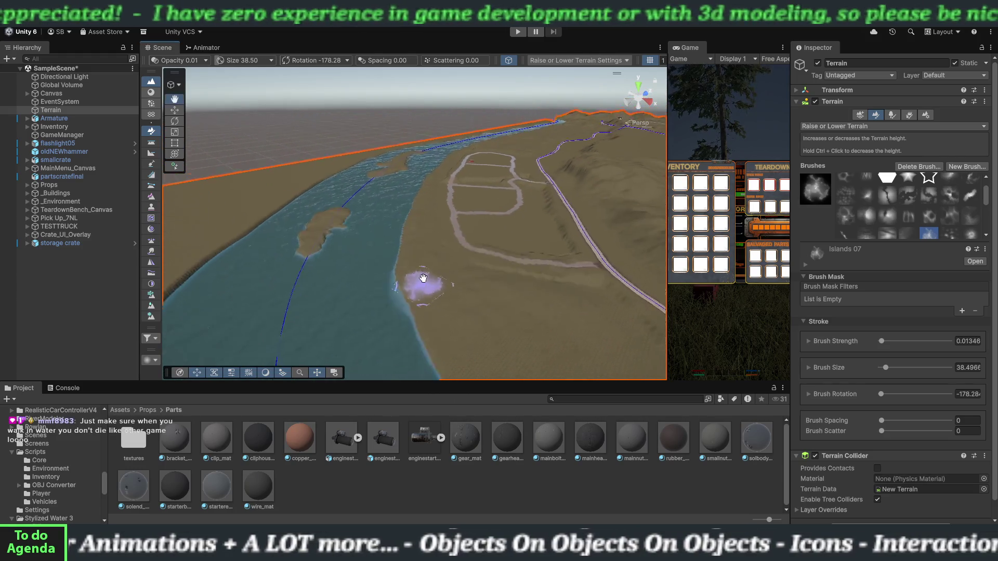
{"action": "scroll", "coordinate": [394, 242], "scroll_direction": "down", "scroll_amount": 3}
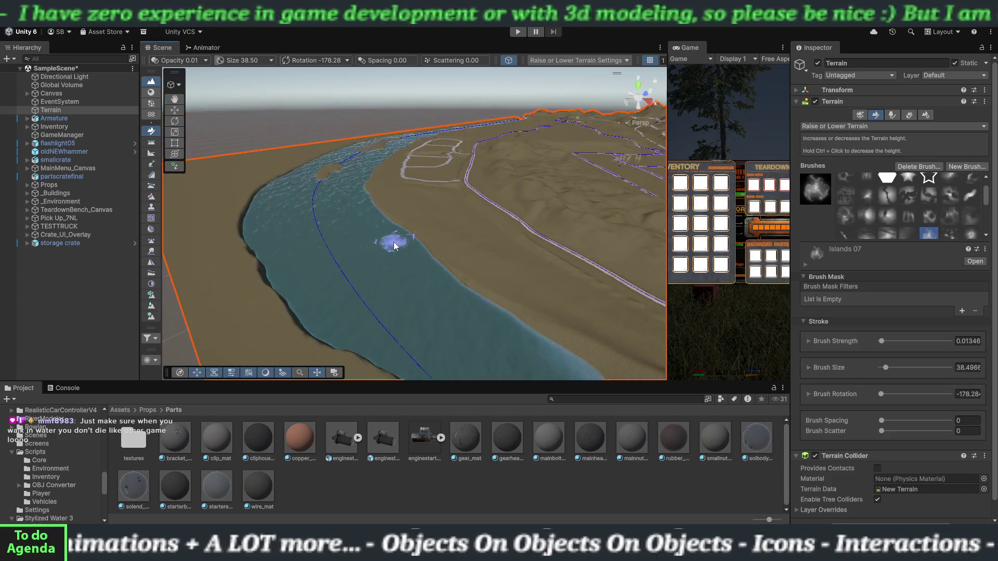
Step: Raise the stray water strip beside the bank into low solid ground with the Raise or Lower Terrain brush
{"action": "mouse_move", "coordinate": [408, 278]}
{"action": "left_mouse_down"}
{"action": "mouse_move", "coordinate": [398, 260]}
{"action": "mouse_move", "coordinate": [479, 261]}
{"action": "mouse_move", "coordinate": [423, 232]}
{"action": "mouse_move", "coordinate": [395, 234]}
{"action": "mouse_move", "coordinate": [398, 251]}
{"action": "mouse_move", "coordinate": [417, 237]}
{"action": "mouse_move", "coordinate": [435, 250]}
{"action": "mouse_move", "coordinate": [327, 212]}
{"action": "left_mouse_up"}
{"action": "scroll", "coordinate": [390, 241], "scroll_direction": "down", "scroll_amount": 3}
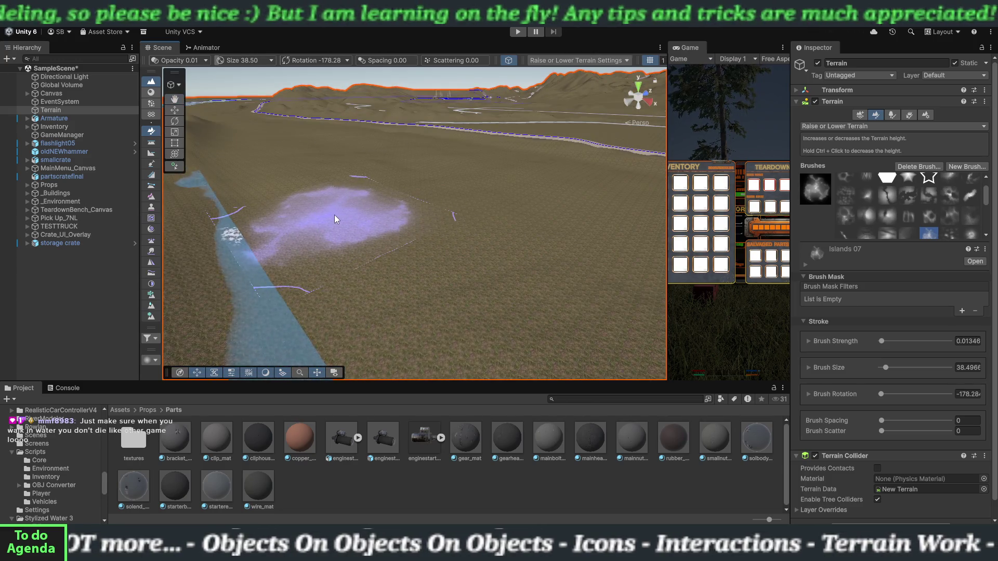
{"action": "scroll", "coordinate": [335, 214], "scroll_direction": "down", "scroll_amount": 3}
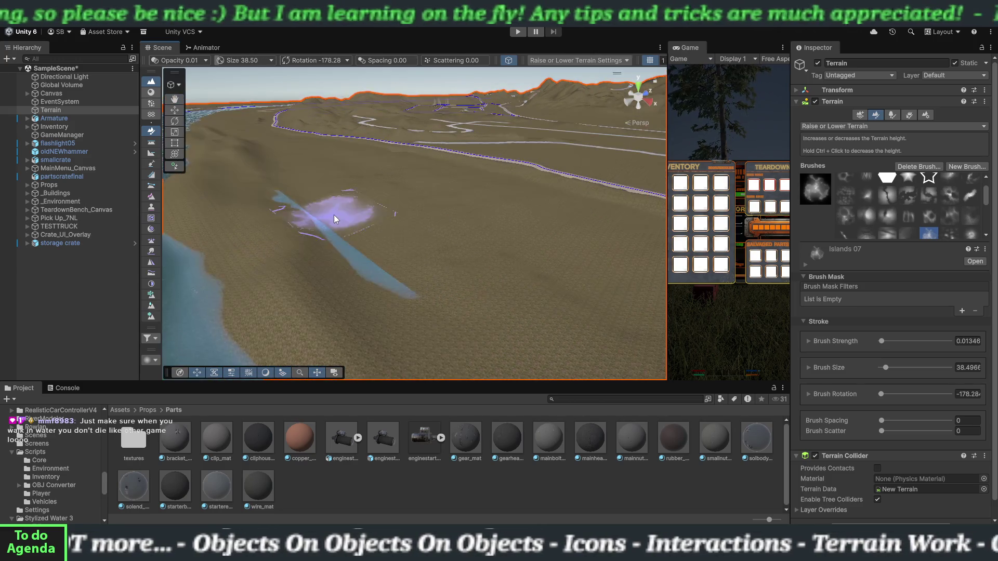
{"action": "mouse_move", "coordinate": [308, 207]}
{"action": "left_mouse_down"}
{"action": "mouse_move", "coordinate": [335, 226]}
{"action": "mouse_move", "coordinate": [372, 228]}
{"action": "mouse_move", "coordinate": [386, 244]}
{"action": "mouse_move", "coordinate": [420, 236]}
{"action": "mouse_move", "coordinate": [400, 255]}
{"action": "mouse_move", "coordinate": [425, 257]}
{"action": "mouse_move", "coordinate": [325, 226]}
{"action": "mouse_move", "coordinate": [312, 205]}
{"action": "mouse_move", "coordinate": [344, 202]}
{"action": "mouse_move", "coordinate": [294, 200]}
{"action": "mouse_move", "coordinate": [249, 247]}
{"action": "mouse_move", "coordinate": [332, 249]}
{"action": "mouse_move", "coordinate": [375, 229]}
{"action": "mouse_move", "coordinate": [326, 189]}
{"action": "mouse_move", "coordinate": [345, 230]}
{"action": "mouse_move", "coordinate": [446, 263]}
{"action": "mouse_move", "coordinate": [431, 237]}
{"action": "mouse_move", "coordinate": [423, 252]}
{"action": "left_mouse_up"}
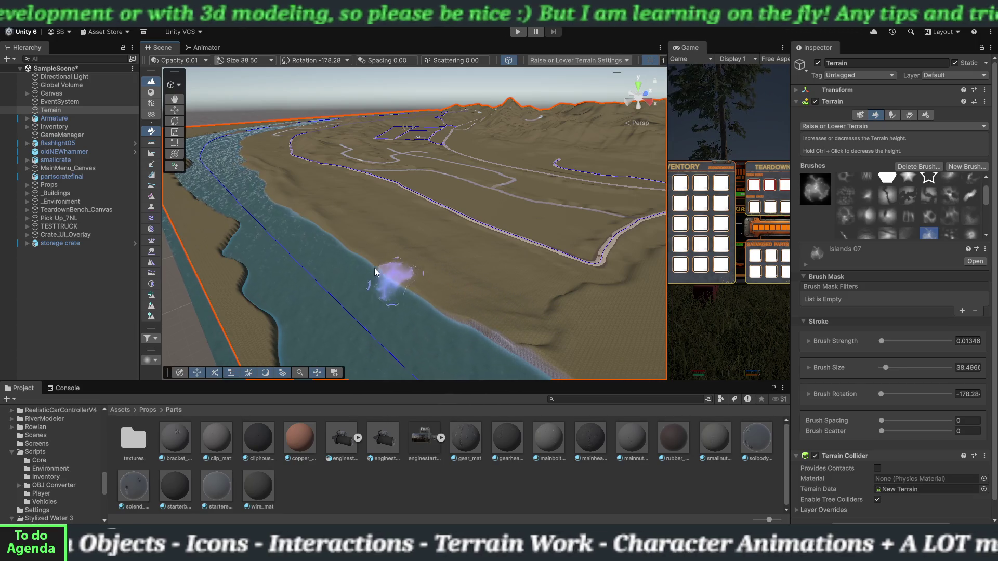
{"action": "mouse_move", "coordinate": [390, 276]}
{"action": "left_mouse_down"}
{"action": "mouse_move", "coordinate": [530, 269]}
{"action": "mouse_move", "coordinate": [462, 287]}
{"action": "mouse_move", "coordinate": [332, 253]}
{"action": "mouse_move", "coordinate": [429, 301]}
{"action": "mouse_move", "coordinate": [400, 335]}
{"action": "mouse_move", "coordinate": [469, 302]}
{"action": "mouse_move", "coordinate": [504, 258]}
{"action": "mouse_move", "coordinate": [507, 288]}
{"action": "mouse_move", "coordinate": [494, 297]}
{"action": "mouse_move", "coordinate": [447, 271]}
{"action": "mouse_move", "coordinate": [389, 275]}
{"action": "mouse_move", "coordinate": [414, 297]}
{"action": "left_mouse_up"}
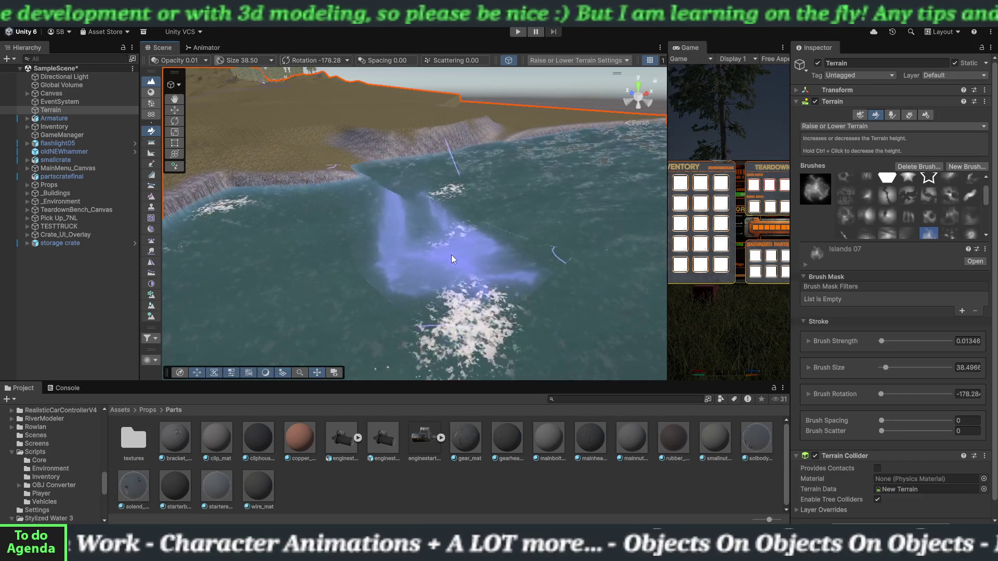
{"action": "mouse_move", "coordinate": [451, 255]}
{"action": "left_mouse_down"}
{"action": "mouse_move", "coordinate": [286, 257]}
{"action": "mouse_move", "coordinate": [522, 281]}
{"action": "mouse_move", "coordinate": [357, 251]}
{"action": "mouse_move", "coordinate": [387, 260]}
{"action": "mouse_move", "coordinate": [380, 253]}
{"action": "left_mouse_up"}
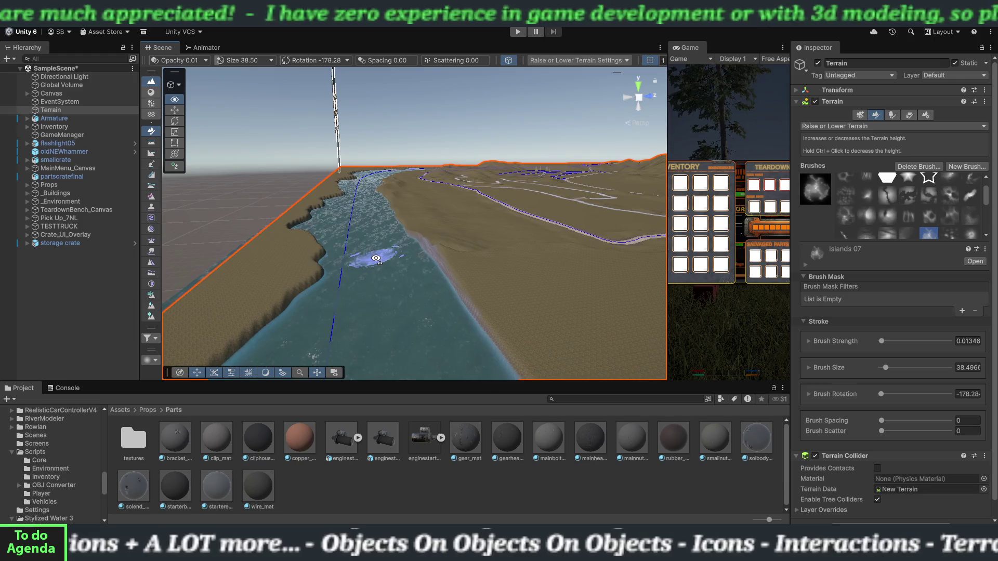
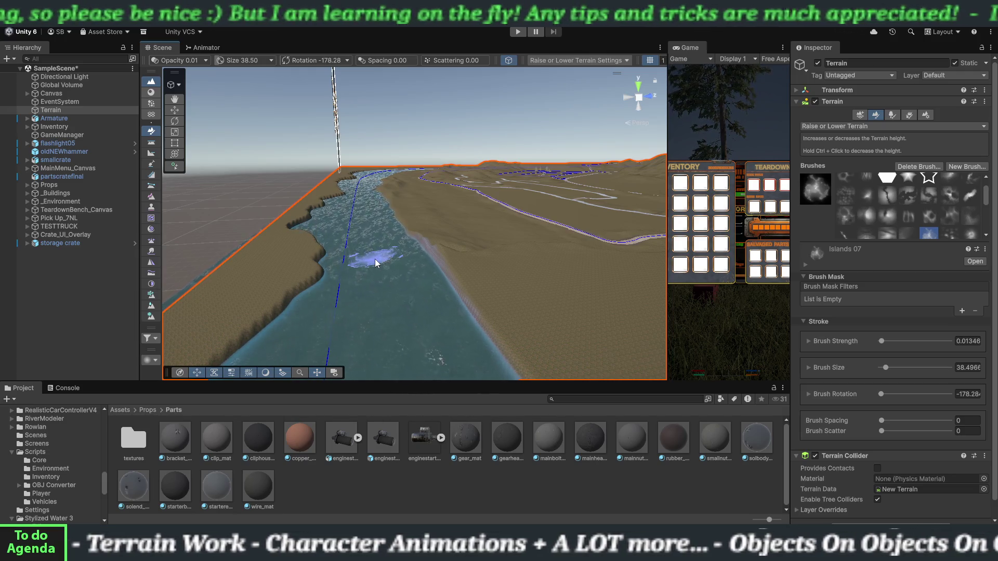
Step: Choose the Set Height terrain tool and frame the view down the river channel toward the bank
{"action": "mouse_move", "coordinate": [375, 259]}
{"action": "left_mouse_down"}
{"action": "mouse_move", "coordinate": [402, 281]}
{"action": "mouse_move", "coordinate": [345, 298]}
{"action": "mouse_move", "coordinate": [335, 333]}
{"action": "mouse_move", "coordinate": [369, 364]}
{"action": "mouse_move", "coordinate": [334, 334]}
{"action": "mouse_move", "coordinate": [234, 364]}
{"action": "mouse_move", "coordinate": [363, 312]}
{"action": "mouse_move", "coordinate": [390, 314]}
{"action": "mouse_move", "coordinate": [408, 239]}
{"action": "mouse_move", "coordinate": [421, 230]}
{"action": "mouse_move", "coordinate": [558, 236]}
{"action": "left_mouse_up"}
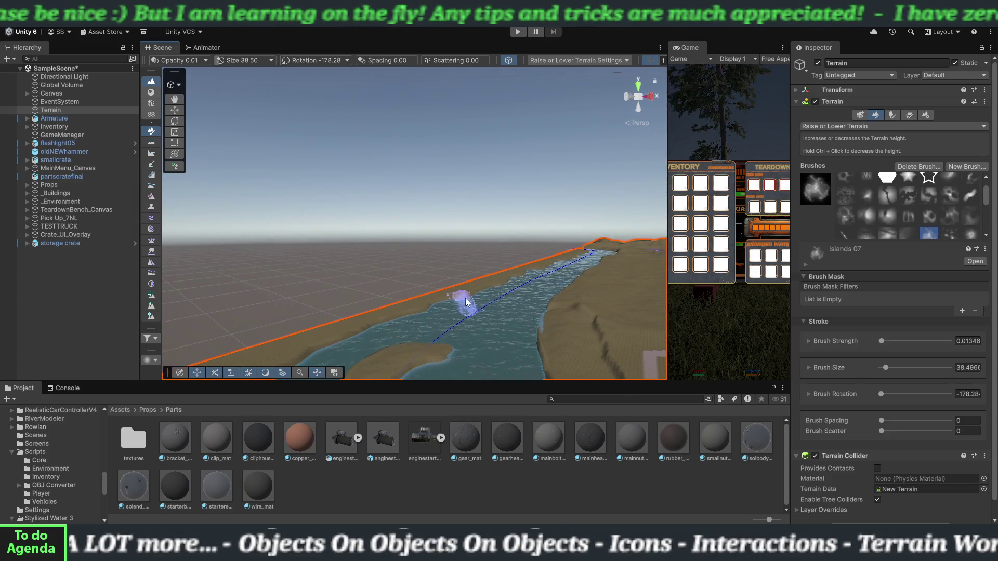
{"action": "mouse_move", "coordinate": [465, 300]}
{"action": "left_mouse_down"}
{"action": "mouse_move", "coordinate": [487, 323]}
{"action": "mouse_move", "coordinate": [530, 341]}
{"action": "mouse_move", "coordinate": [522, 351]}
{"action": "left_mouse_up"}
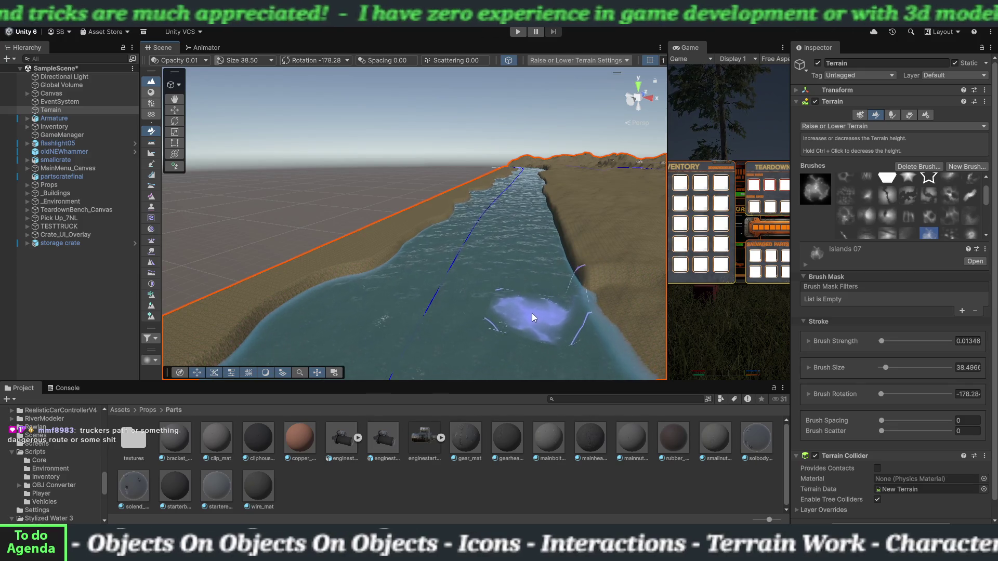
{"action": "mouse_move", "coordinate": [485, 307]}
{"action": "left_mouse_down"}
{"action": "mouse_move", "coordinate": [512, 264]}
{"action": "mouse_move", "coordinate": [524, 312]}
{"action": "left_mouse_up"}
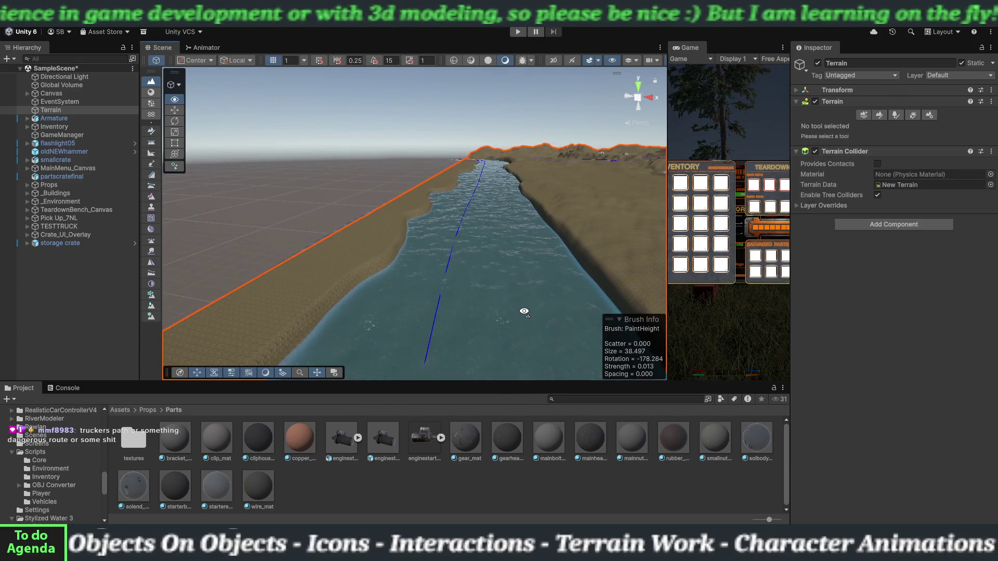
{"action": "left_click", "coordinate": [151, 144]}
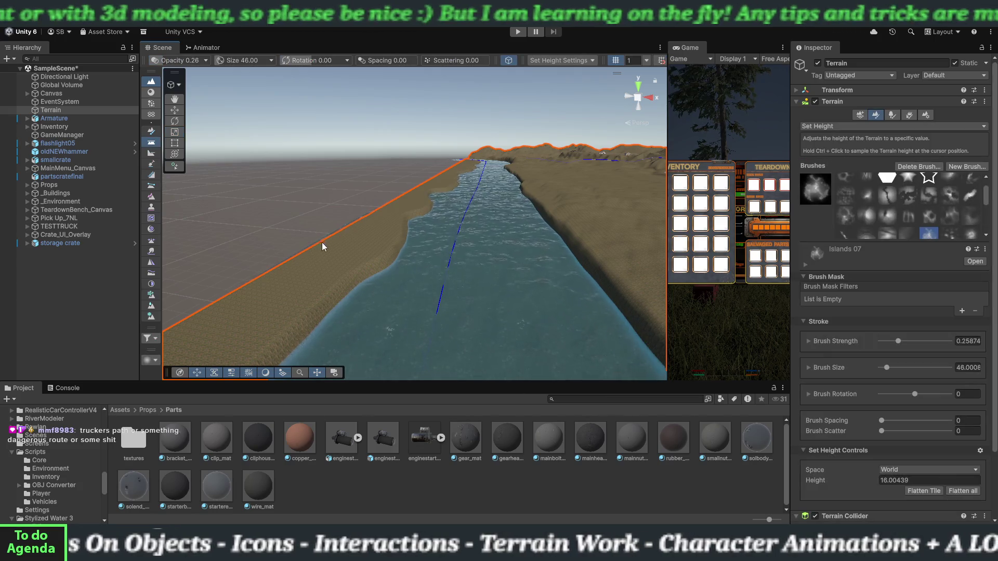
{"action": "mouse_move", "coordinate": [353, 233]}
{"action": "left_mouse_down"}
{"action": "mouse_move", "coordinate": [424, 301]}
{"action": "mouse_move", "coordinate": [515, 291]}
{"action": "mouse_move", "coordinate": [436, 263]}
{"action": "mouse_move", "coordinate": [467, 284]}
{"action": "mouse_move", "coordinate": [526, 290]}
{"action": "mouse_move", "coordinate": [397, 285]}
{"action": "mouse_move", "coordinate": [447, 281]}
{"action": "mouse_move", "coordinate": [423, 203]}
{"action": "mouse_move", "coordinate": [384, 249]}
{"action": "mouse_move", "coordinate": [323, 279]}
{"action": "mouse_move", "coordinate": [371, 278]}
{"action": "mouse_move", "coordinate": [400, 301]}
{"action": "mouse_move", "coordinate": [371, 270]}
{"action": "mouse_move", "coordinate": [416, 312]}
{"action": "mouse_move", "coordinate": [476, 312]}
{"action": "mouse_move", "coordinate": [476, 253]}
{"action": "mouse_move", "coordinate": [494, 216]}
{"action": "mouse_move", "coordinate": [523, 223]}
{"action": "mouse_move", "coordinate": [531, 213]}
{"action": "mouse_move", "coordinate": [403, 212]}
{"action": "mouse_move", "coordinate": [312, 229]}
{"action": "mouse_move", "coordinate": [304, 223]}
{"action": "mouse_move", "coordinate": [323, 225]}
{"action": "mouse_move", "coordinate": [274, 216]}
{"action": "mouse_move", "coordinate": [249, 220]}
{"action": "mouse_move", "coordinate": [254, 226]}
{"action": "left_mouse_up"}
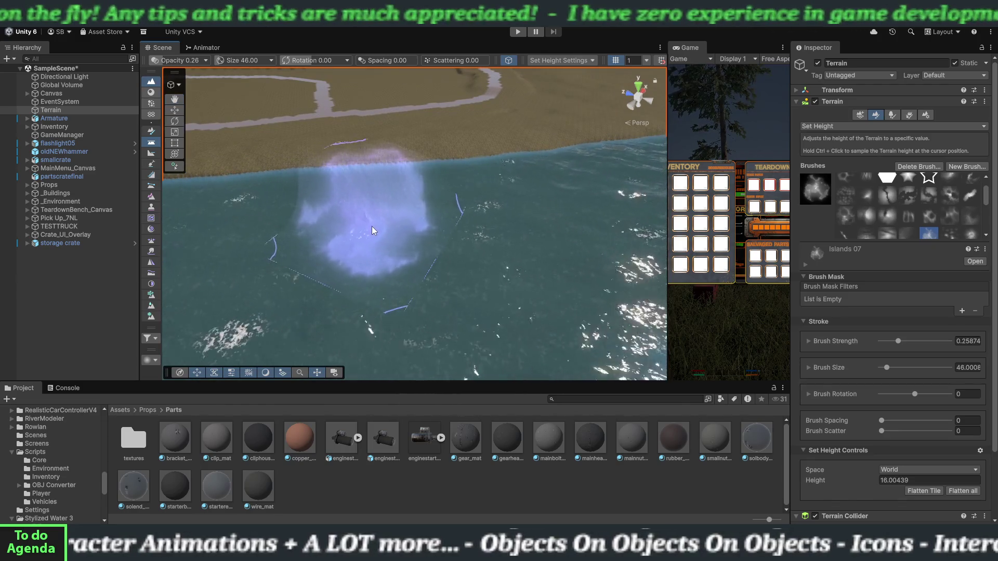
Step: Paint a sandy spit into the river at height 16.00439 and choose the soft round brush
{"action": "mouse_move", "coordinate": [372, 230]}
{"action": "left_mouse_down"}
{"action": "mouse_move", "coordinate": [377, 220]}
{"action": "mouse_move", "coordinate": [382, 245]}
{"action": "mouse_move", "coordinate": [369, 183]}
{"action": "mouse_move", "coordinate": [388, 270]}
{"action": "left_mouse_up"}
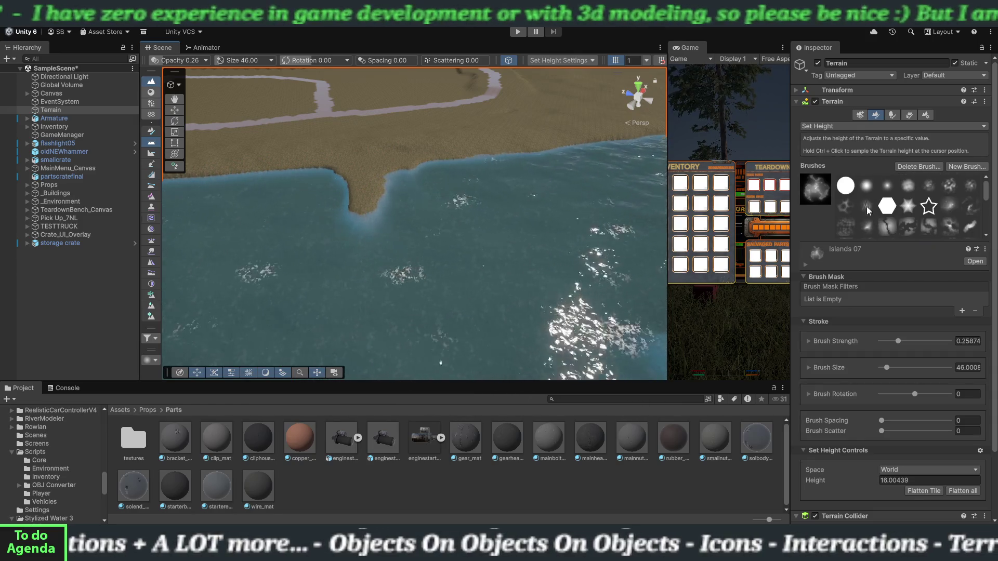
{"action": "left_click", "coordinate": [866, 186]}
{"action": "left_click", "coordinate": [816, 127]}
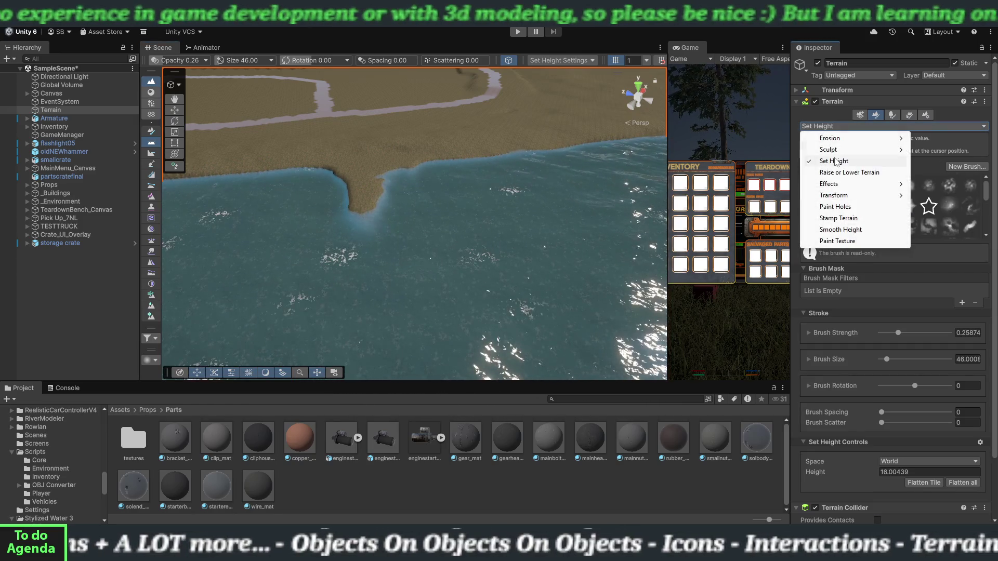
Step: Soften the spit's edges with Smooth Height, then switch to Raise or Lower Terrain
{"action": "left_click", "coordinate": [838, 230]}
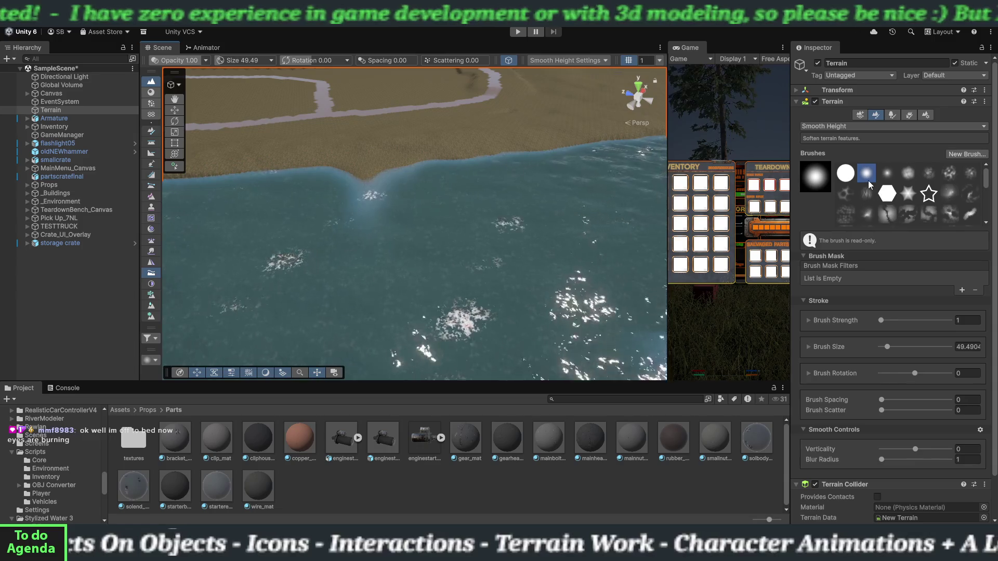
{"action": "left_click", "coordinate": [845, 125]}
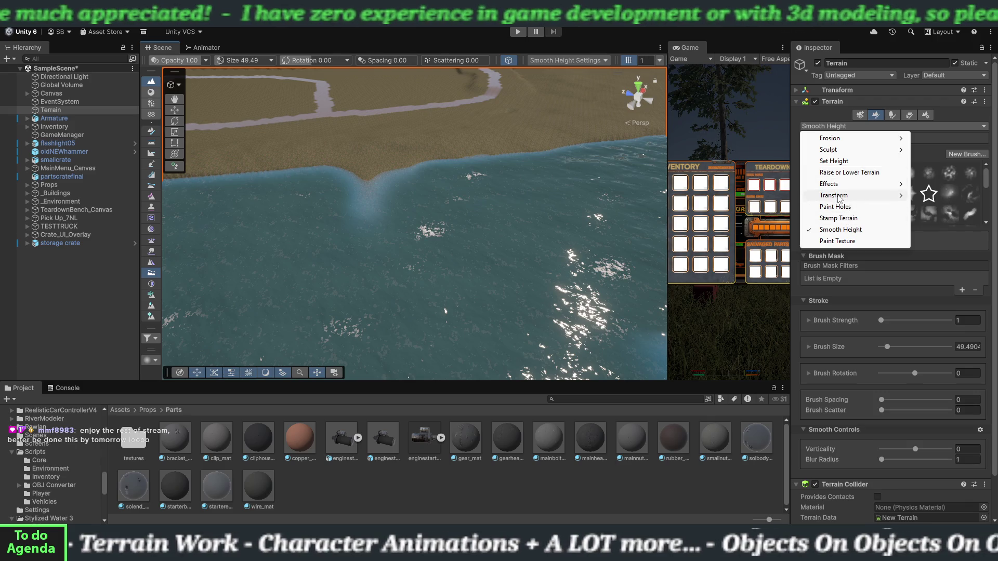
{"action": "left_click", "coordinate": [842, 173]}
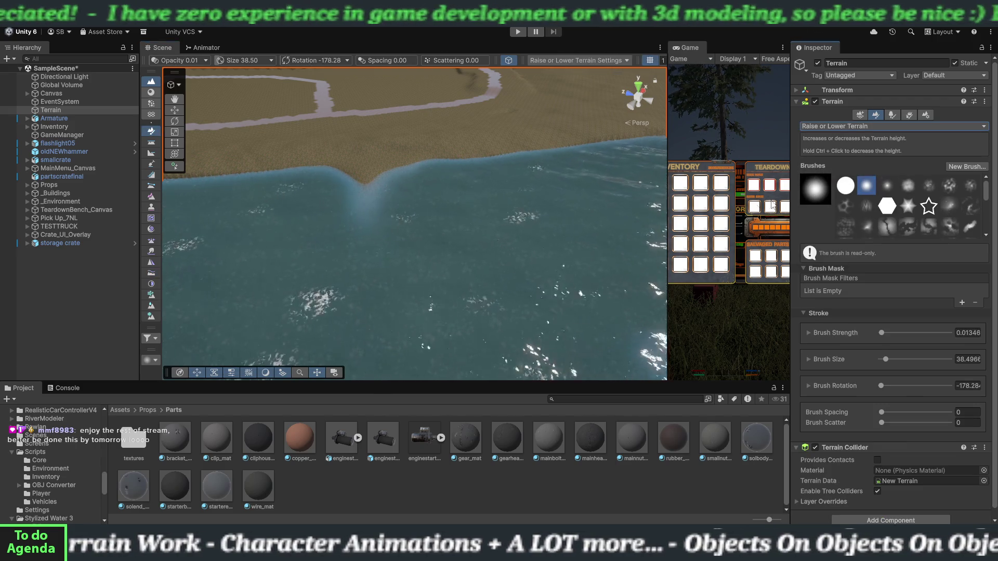
Step: Raise the bank slightly near the shore, then switch to Smooth Height with brush size 19.74
{"action": "mouse_move", "coordinate": [382, 229]}
{"action": "left_mouse_down"}
{"action": "mouse_move", "coordinate": [342, 193]}
{"action": "mouse_move", "coordinate": [329, 204]}
{"action": "mouse_move", "coordinate": [401, 208]}
{"action": "mouse_move", "coordinate": [422, 180]}
{"action": "mouse_move", "coordinate": [446, 235]}
{"action": "left_mouse_up"}
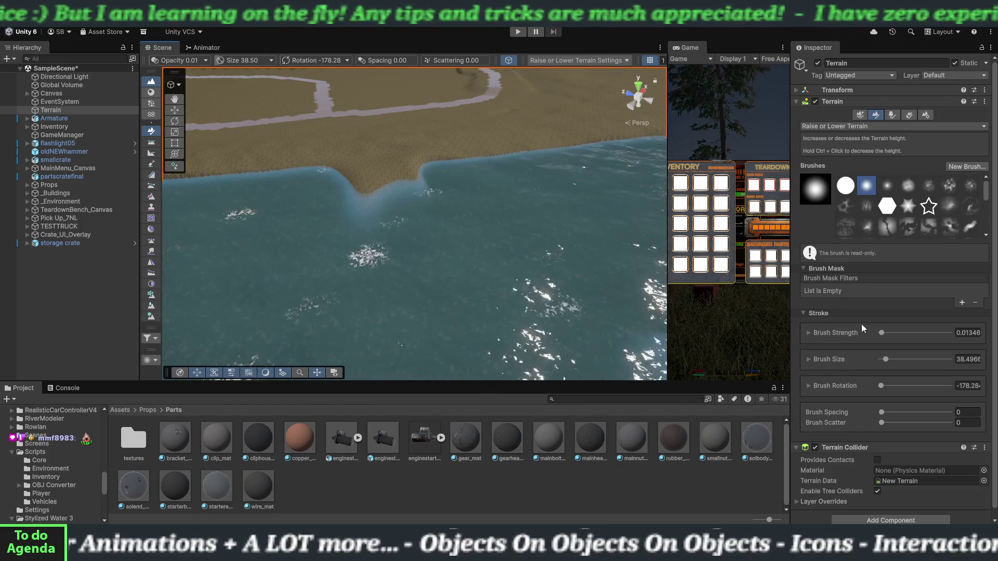
{"action": "left_click", "coordinate": [824, 127]}
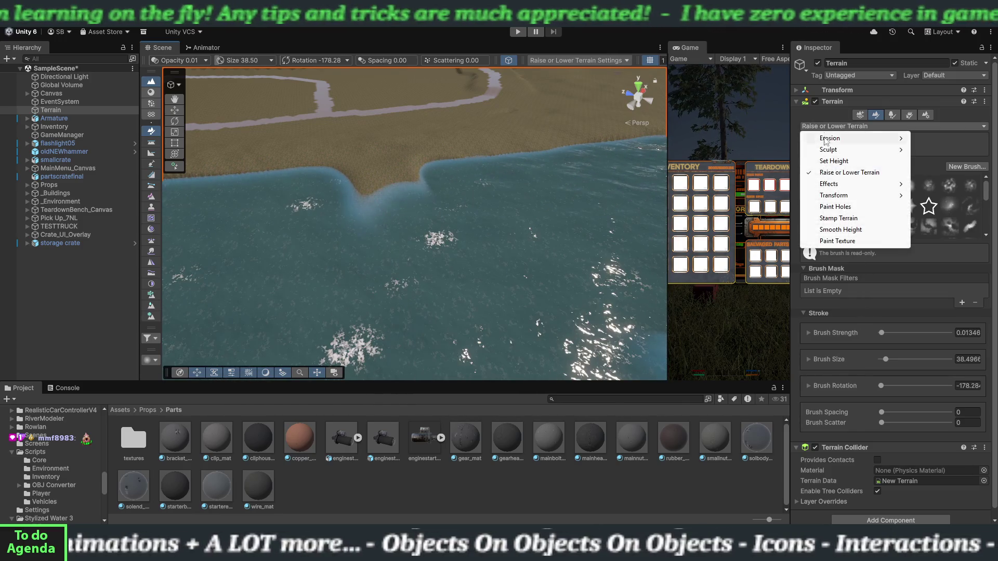
{"action": "left_click", "coordinate": [841, 230]}
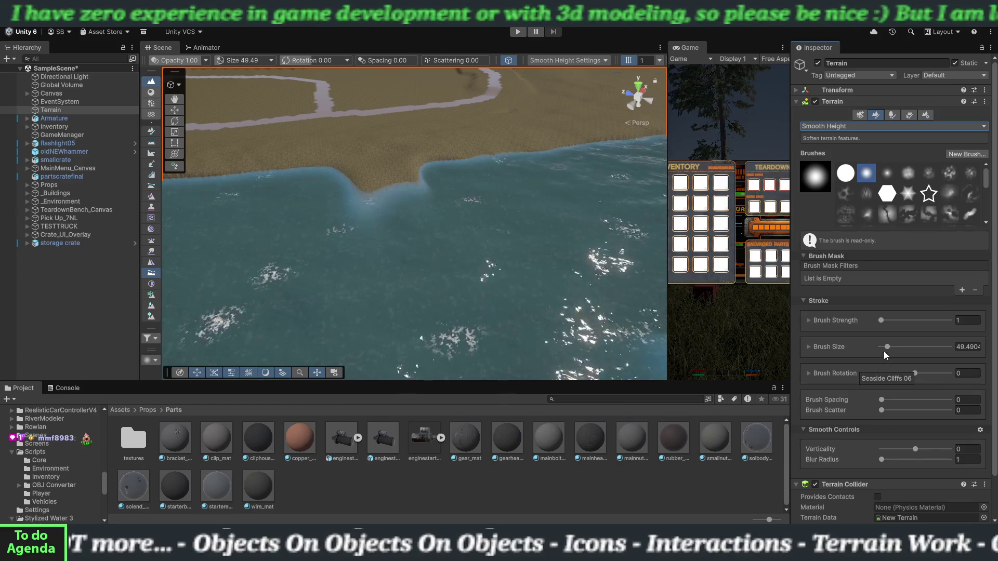
{"action": "left_click_drag", "start_coordinate": [883, 348], "coordinate": [885, 347]}
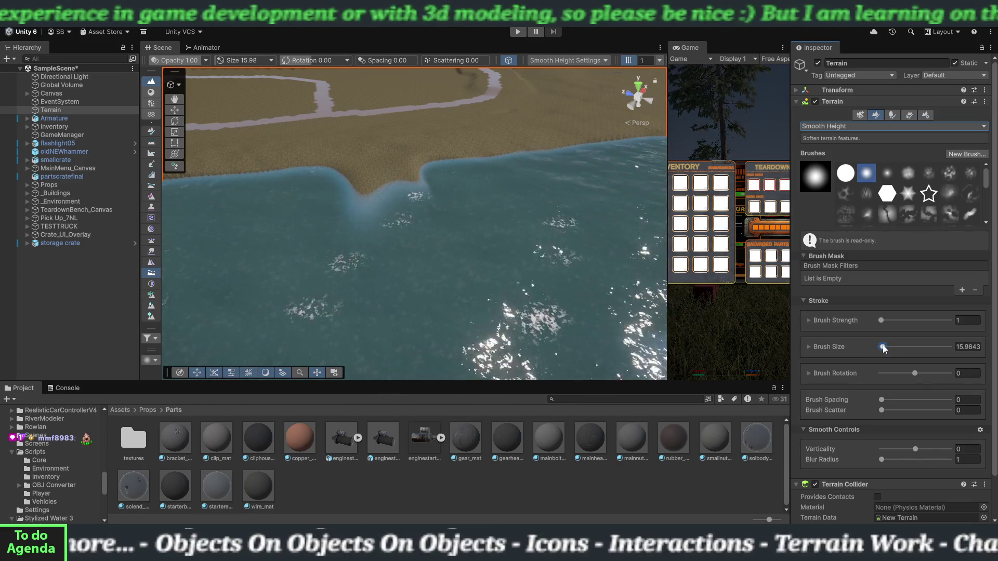
Step: Smooth the sandy point's shoreline where sand meets water, and expand the _Environment group
{"action": "mouse_move", "coordinate": [371, 199]}
{"action": "left_mouse_down"}
{"action": "mouse_move", "coordinate": [380, 181]}
{"action": "mouse_move", "coordinate": [406, 193]}
{"action": "left_mouse_up"}
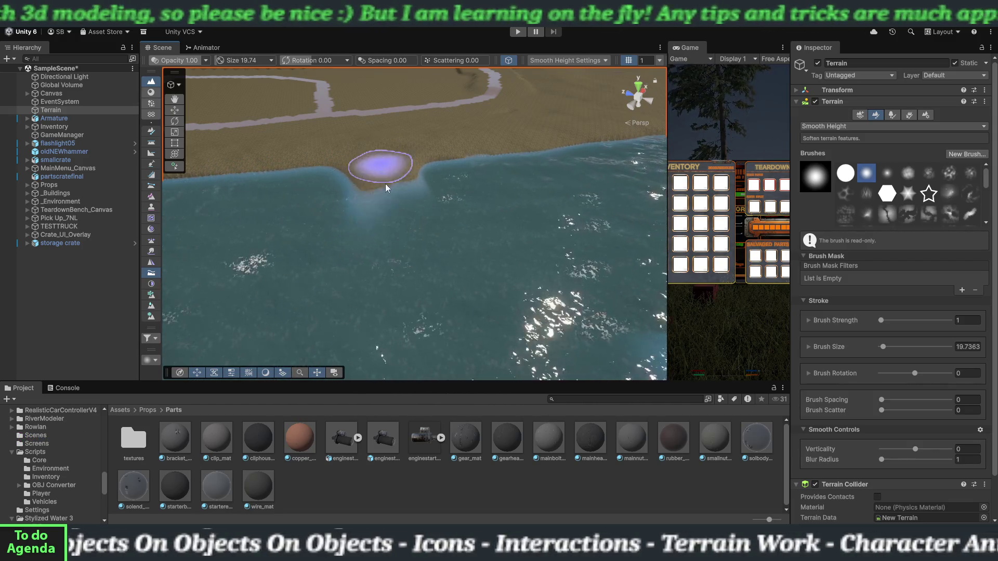
{"action": "mouse_move", "coordinate": [385, 183]}
{"action": "left_mouse_down"}
{"action": "mouse_move", "coordinate": [392, 216]}
{"action": "mouse_move", "coordinate": [403, 208]}
{"action": "mouse_move", "coordinate": [405, 162]}
{"action": "mouse_move", "coordinate": [412, 170]}
{"action": "mouse_move", "coordinate": [384, 196]}
{"action": "left_mouse_up"}
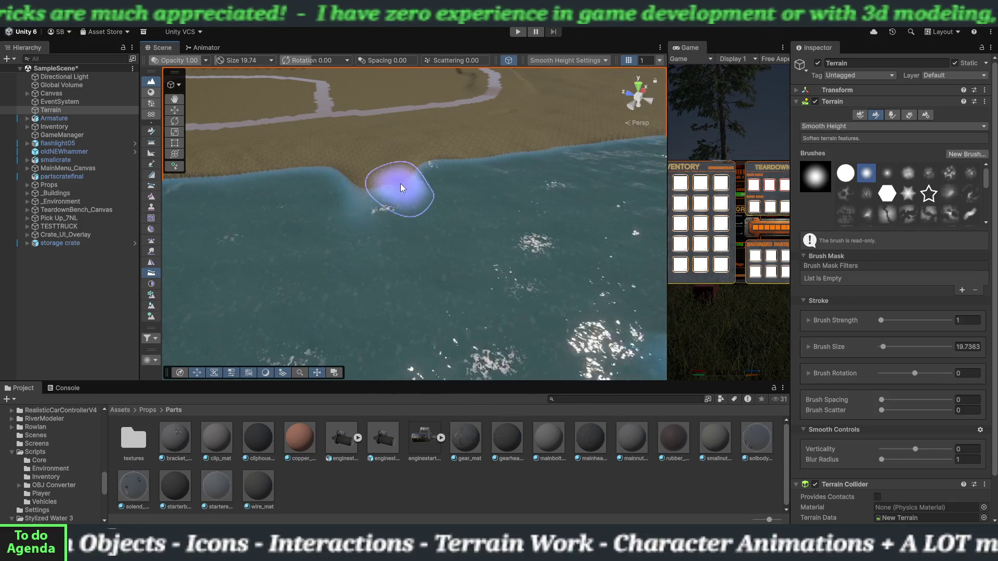
{"action": "mouse_move", "coordinate": [420, 288]}
{"action": "left_mouse_down"}
{"action": "mouse_move", "coordinate": [398, 285]}
{"action": "mouse_move", "coordinate": [468, 296]}
{"action": "mouse_move", "coordinate": [568, 286]}
{"action": "mouse_move", "coordinate": [552, 296]}
{"action": "mouse_move", "coordinate": [605, 284]}
{"action": "mouse_move", "coordinate": [512, 279]}
{"action": "mouse_move", "coordinate": [606, 279]}
{"action": "left_mouse_up"}
{"action": "mouse_move", "coordinate": [451, 204]}
{"action": "left_mouse_down"}
{"action": "mouse_move", "coordinate": [368, 178]}
{"action": "mouse_move", "coordinate": [475, 212]}
{"action": "left_mouse_up"}
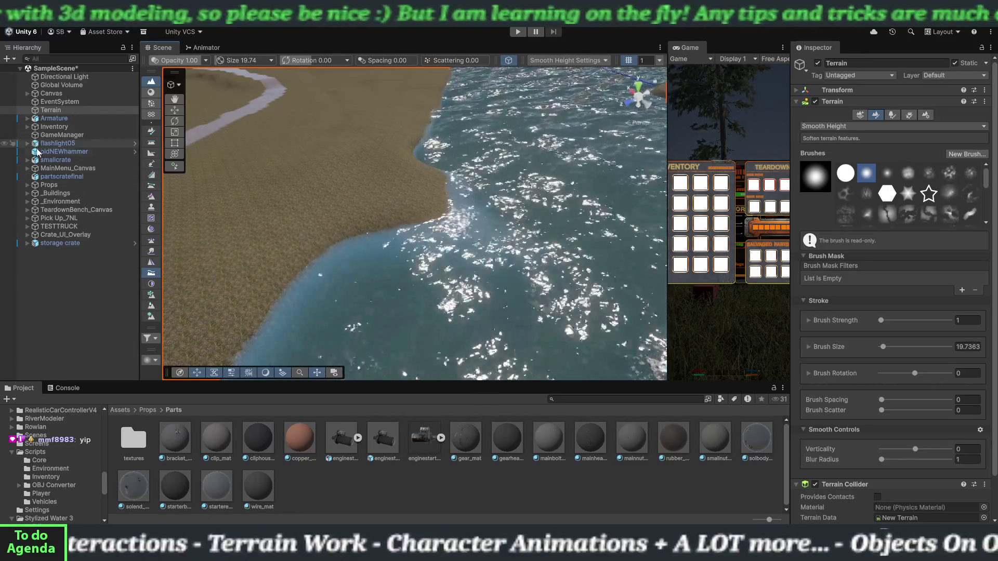
{"action": "left_click", "coordinate": [27, 201]}
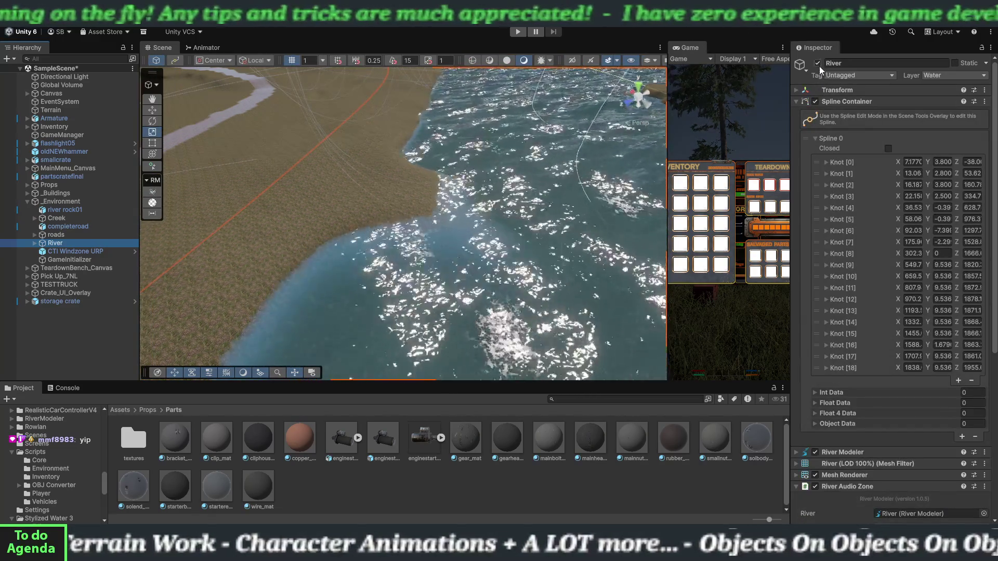
Step: Disable the River to expose the bare banks, reselect Terrain, and browse the tool list to Effects
{"action": "left_click", "coordinate": [818, 64]}
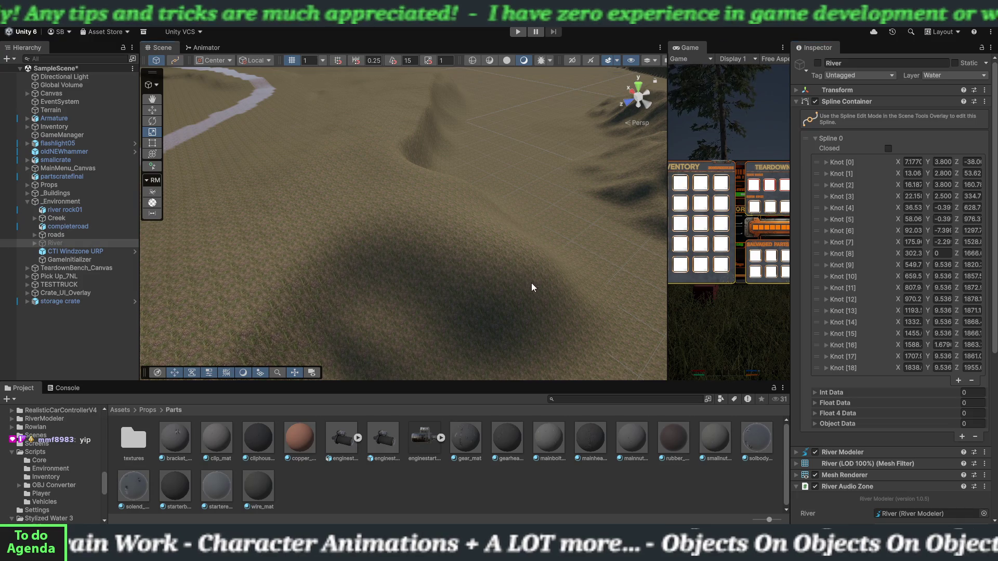
{"action": "left_click_drag", "start_coordinate": [532, 283], "coordinate": [502, 261]}
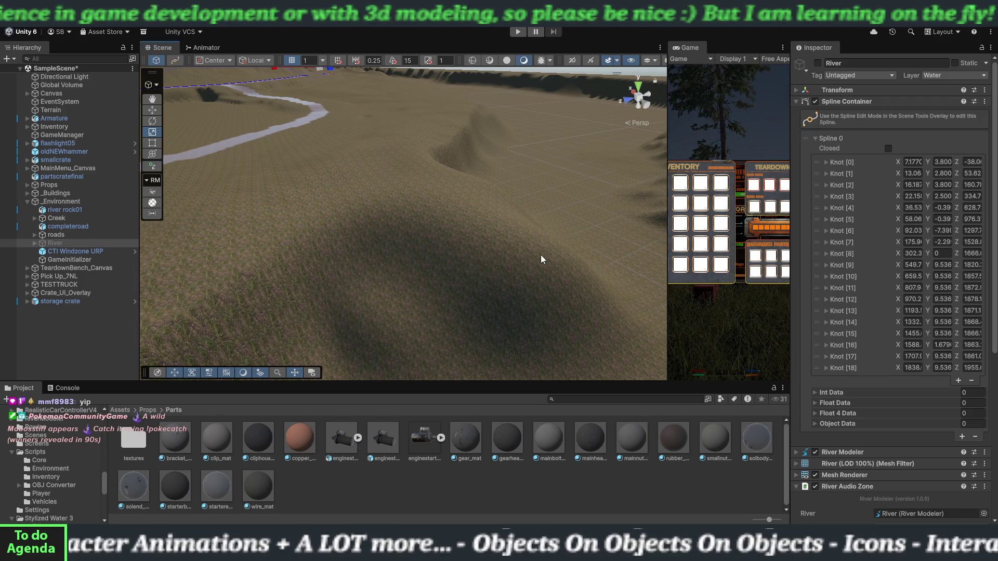
{"action": "left_click", "coordinate": [50, 110]}
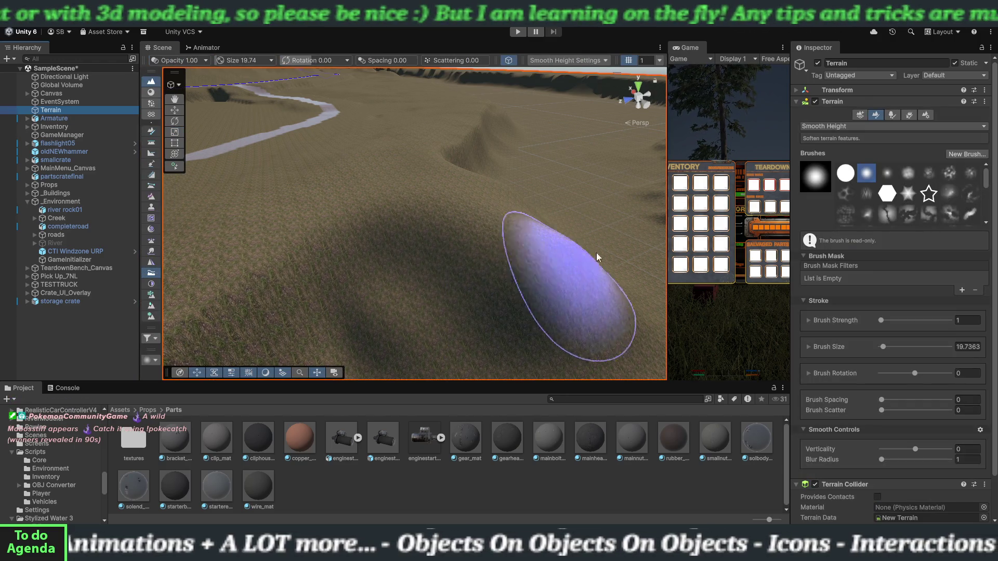
{"action": "left_click", "coordinate": [864, 127]}
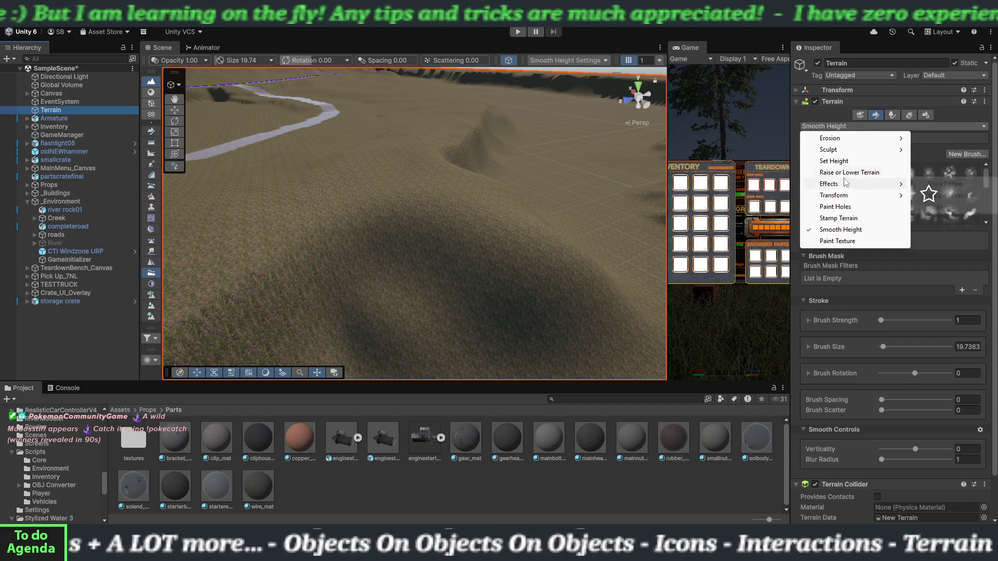
{"action": "mouse_move", "coordinate": [846, 198]}
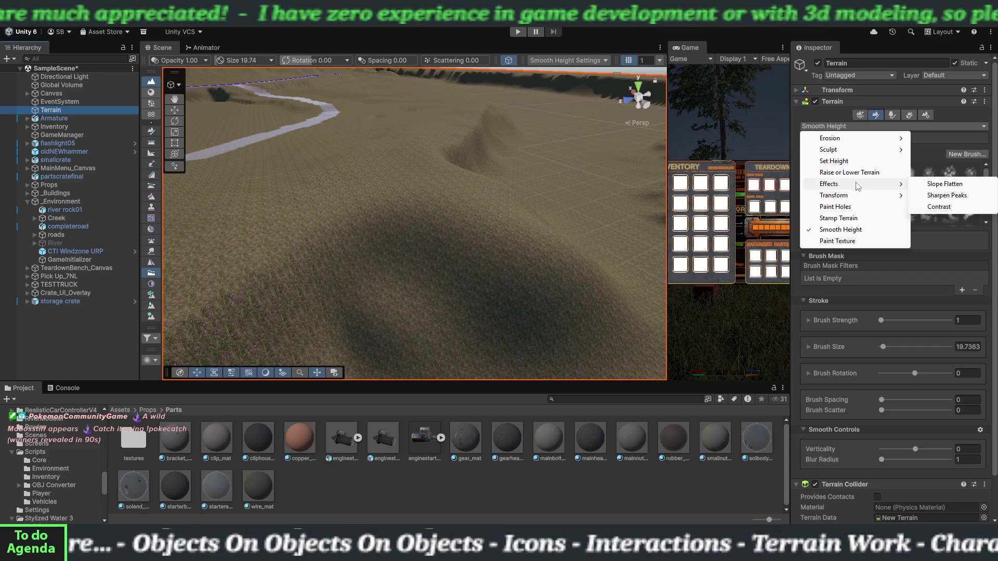
{"action": "left_click", "coordinate": [920, 185]}
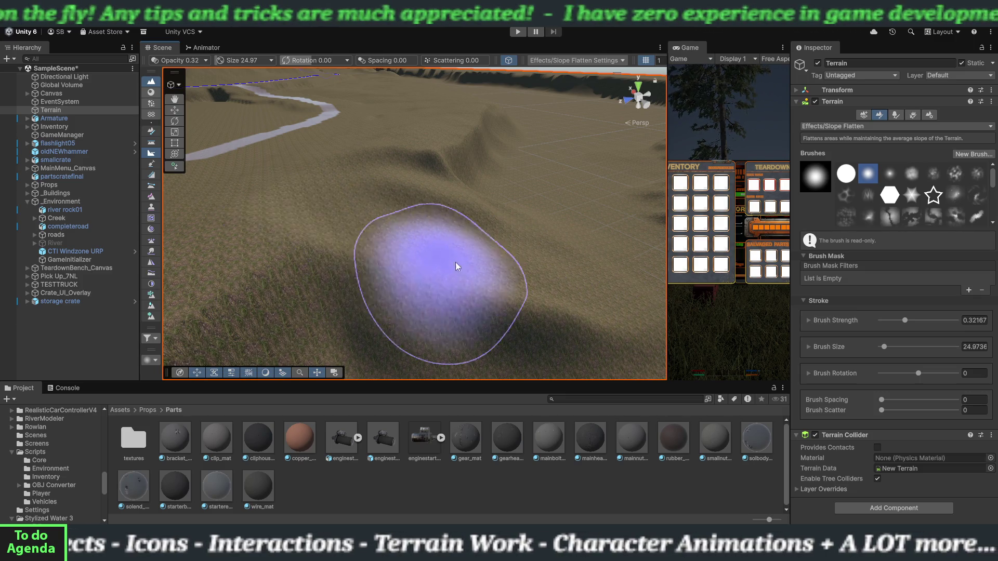
{"action": "left_click", "coordinate": [828, 127]}
{"action": "left_click", "coordinate": [840, 230]}
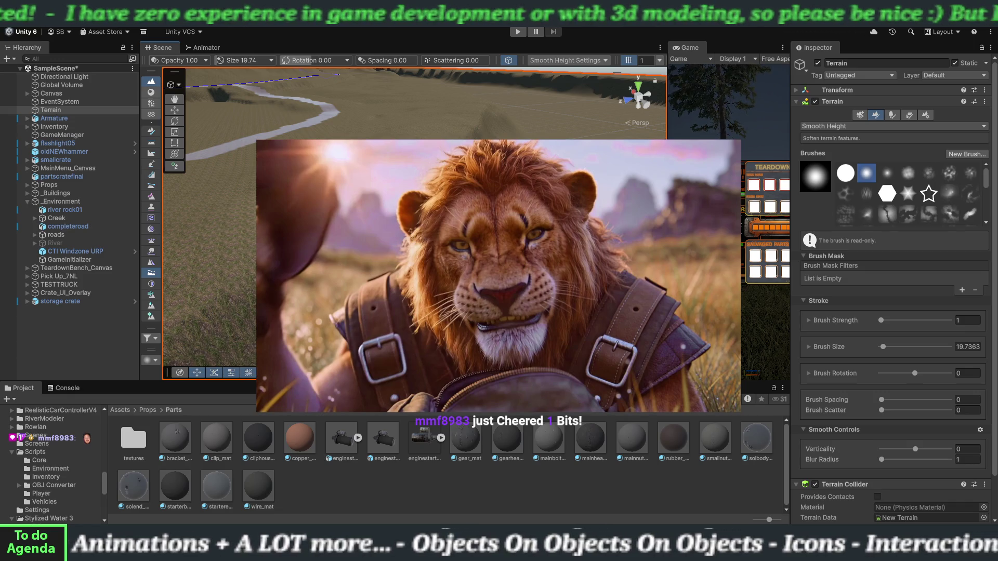
Step: Move the view in over the terrain and select the River object in the Hierarchy
{"action": "left_click_drag", "start_coordinate": [415, 234], "coordinate": [395, 213]}
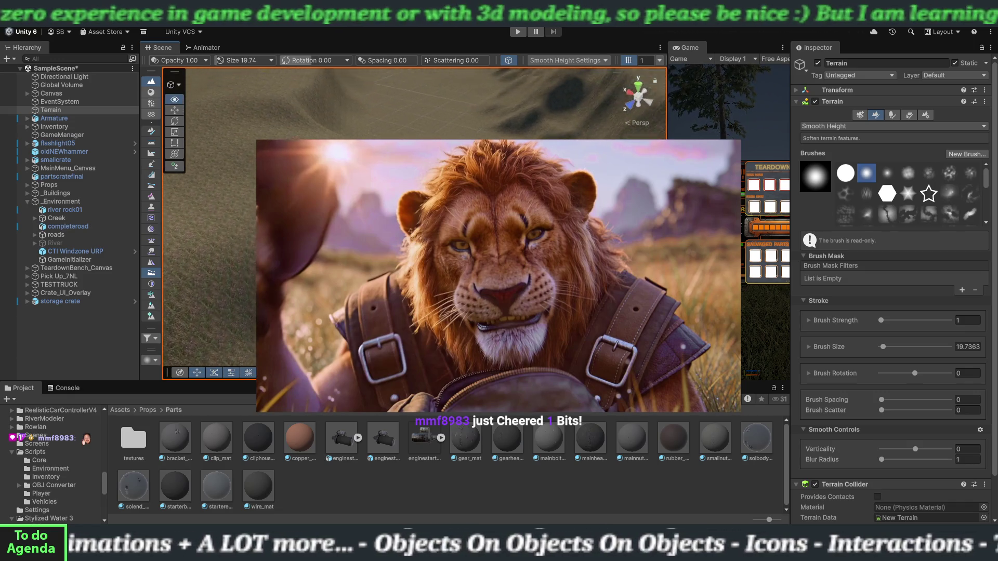
{"action": "left_click_drag", "start_coordinate": [468, 223], "coordinate": [373, 215]}
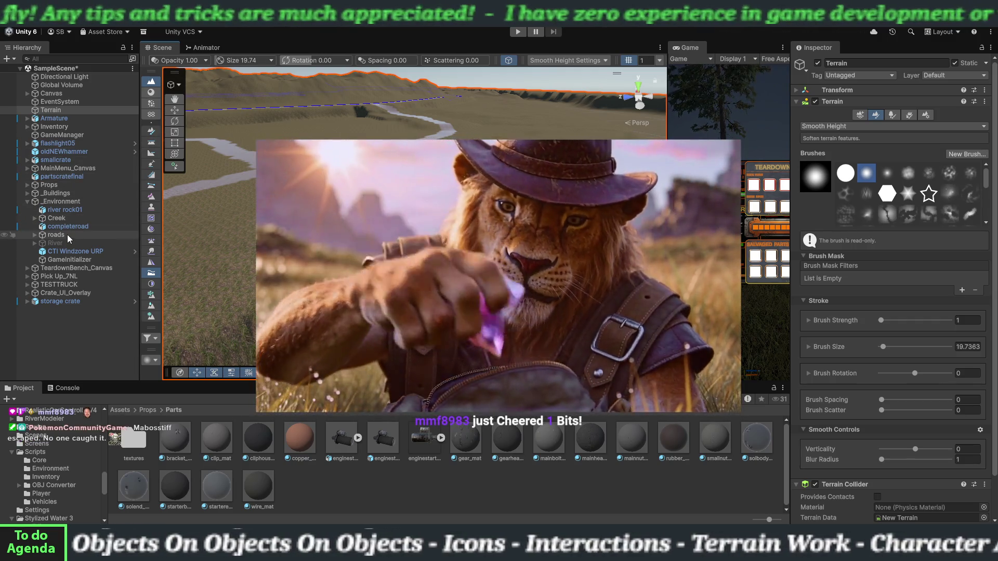
{"action": "left_click", "coordinate": [67, 235]}
{"action": "left_click", "coordinate": [66, 241]}
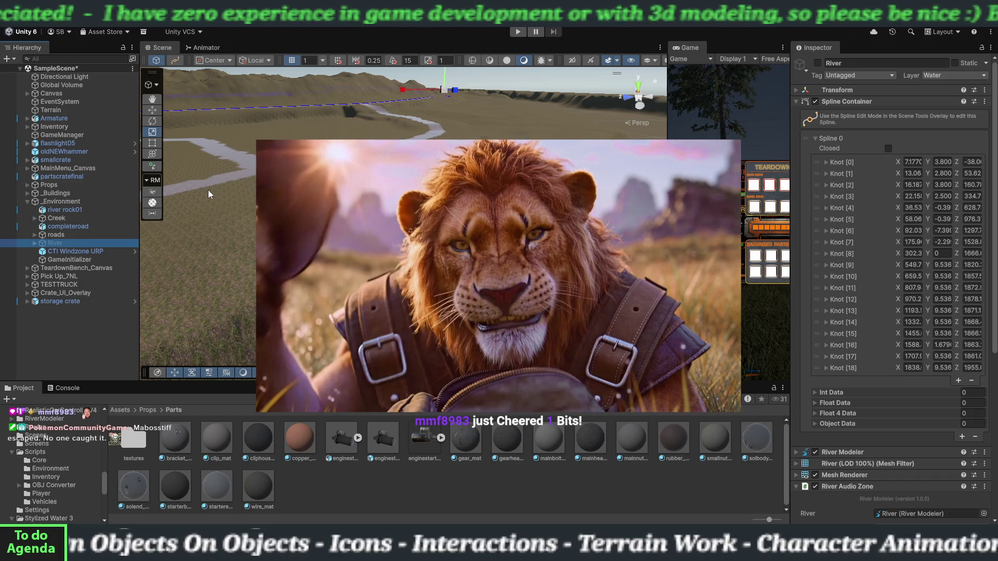
Step: Re-enable the River, fly over the water-filled channel, and reselect River to show its settings
{"action": "left_click", "coordinate": [818, 63]}
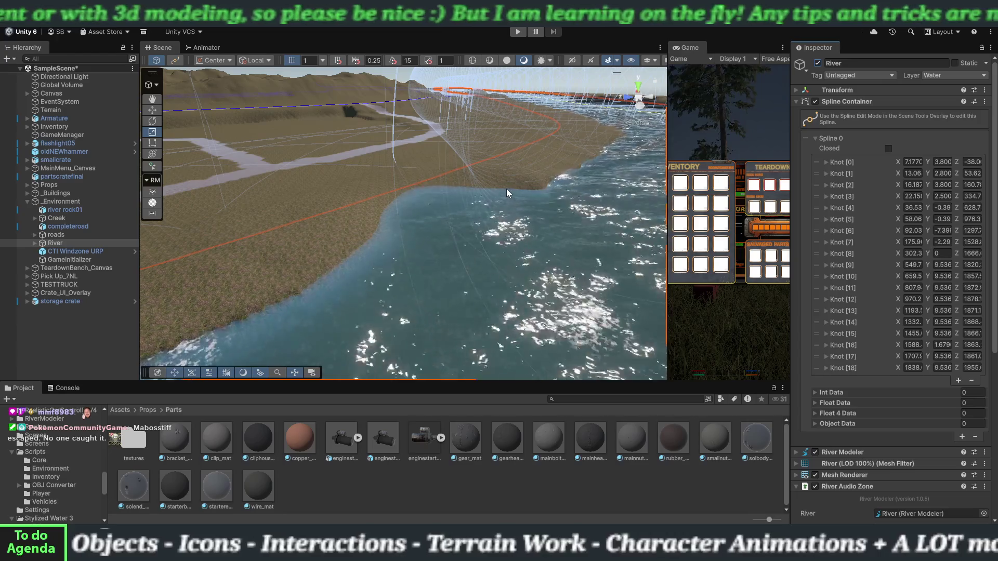
{"action": "left_click", "coordinate": [84, 329]}
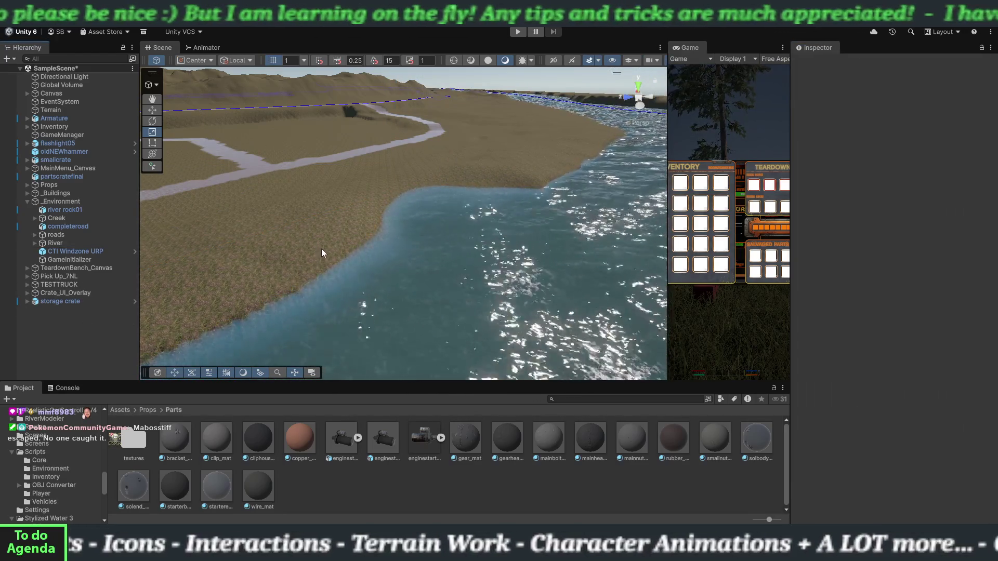
{"action": "mouse_move", "coordinate": [322, 248]}
{"action": "left_mouse_down"}
{"action": "mouse_move", "coordinate": [427, 268]}
{"action": "mouse_move", "coordinate": [399, 329]}
{"action": "mouse_move", "coordinate": [399, 283]}
{"action": "mouse_move", "coordinate": [464, 261]}
{"action": "mouse_move", "coordinate": [424, 244]}
{"action": "mouse_move", "coordinate": [389, 264]}
{"action": "mouse_move", "coordinate": [400, 276]}
{"action": "mouse_move", "coordinate": [417, 249]}
{"action": "mouse_move", "coordinate": [460, 243]}
{"action": "left_mouse_up"}
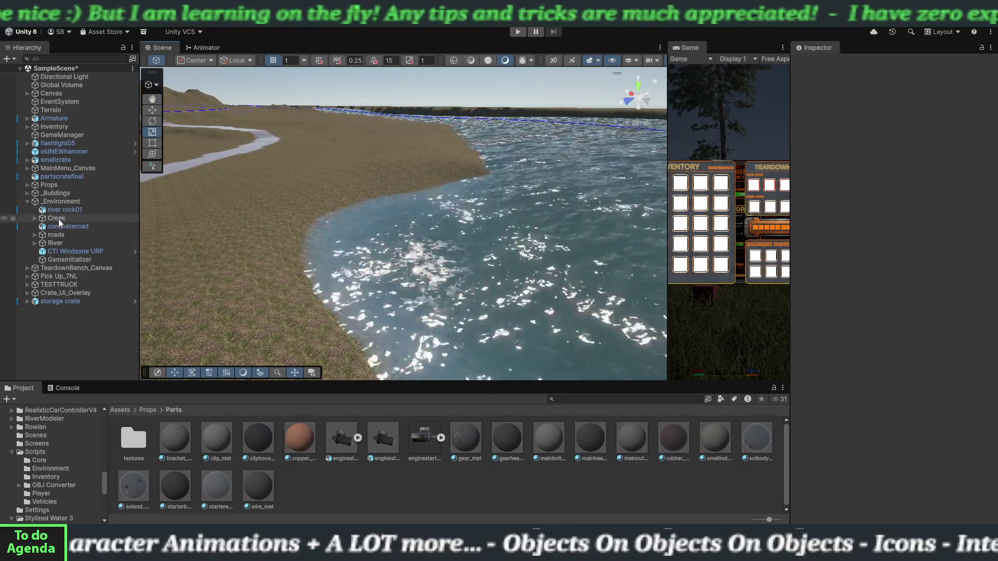
{"action": "left_click", "coordinate": [55, 243]}
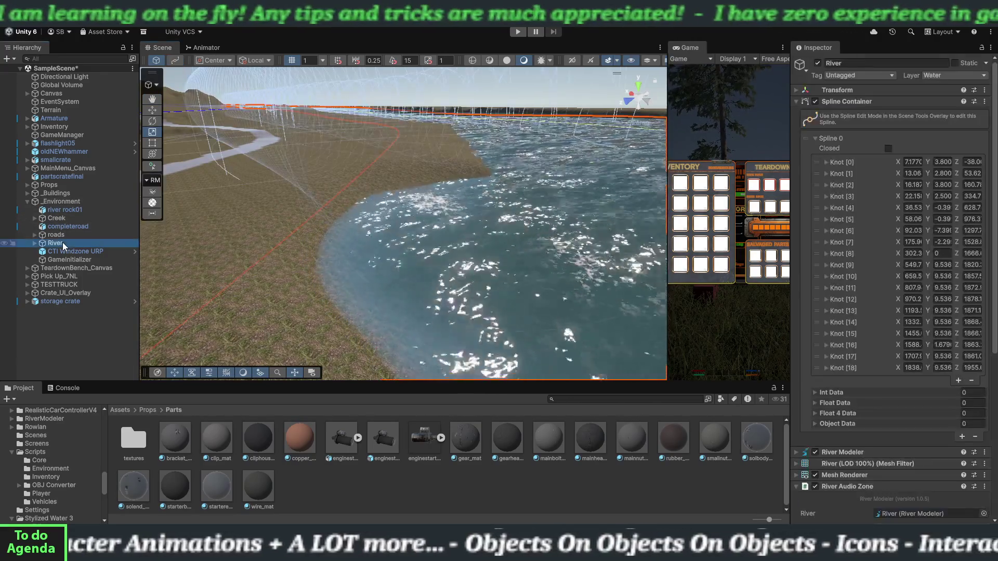
Step: Disable the River again, zoom in on the bare banks, and select the Terrain
{"action": "left_click", "coordinate": [818, 63]}
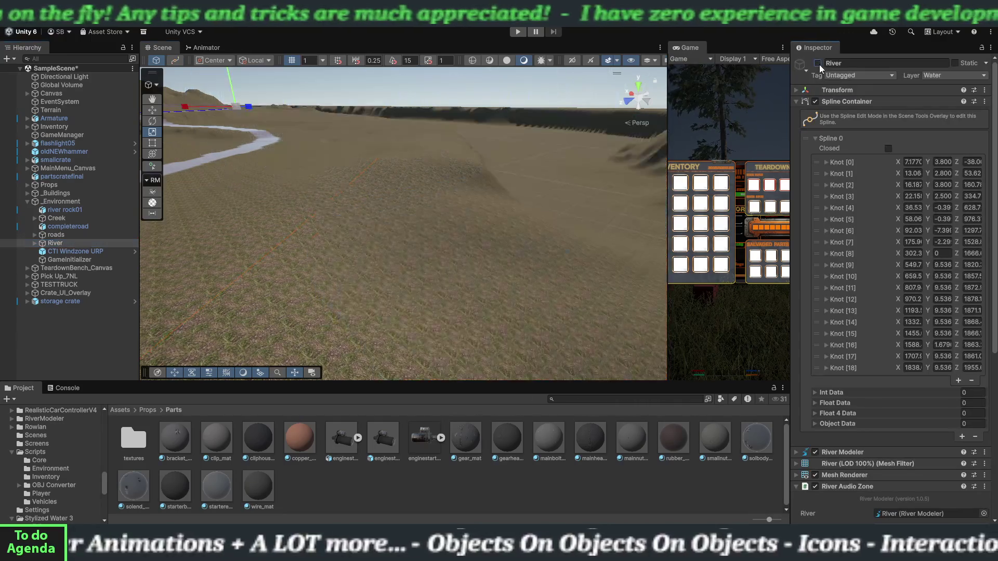
{"action": "mouse_move", "coordinate": [459, 276]}
{"action": "left_mouse_down"}
{"action": "mouse_move", "coordinate": [459, 252]}
{"action": "mouse_move", "coordinate": [474, 274]}
{"action": "left_mouse_up"}
{"action": "scroll", "coordinate": [474, 272], "scroll_direction": "up", "scroll_amount": 3}
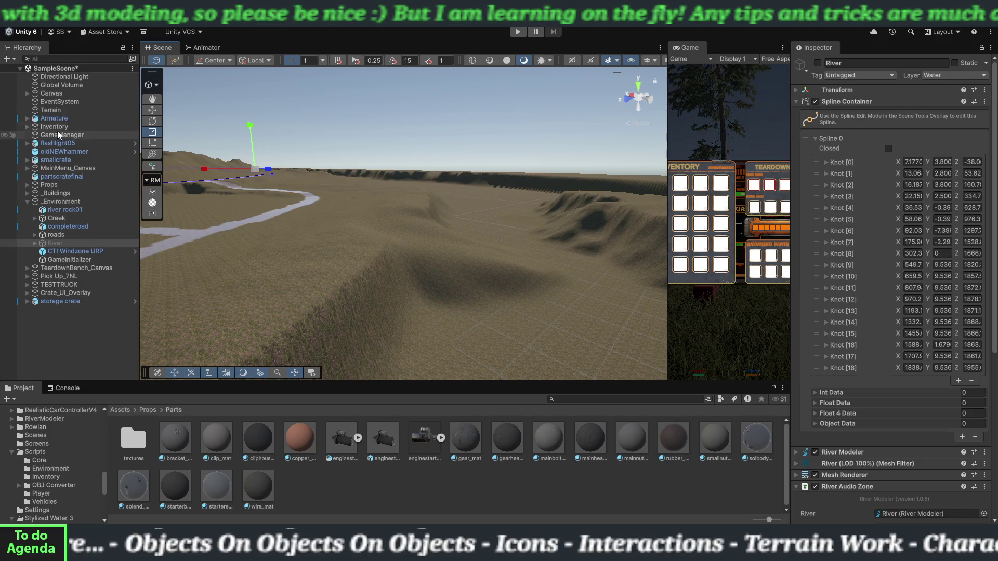
{"action": "left_click", "coordinate": [58, 112]}
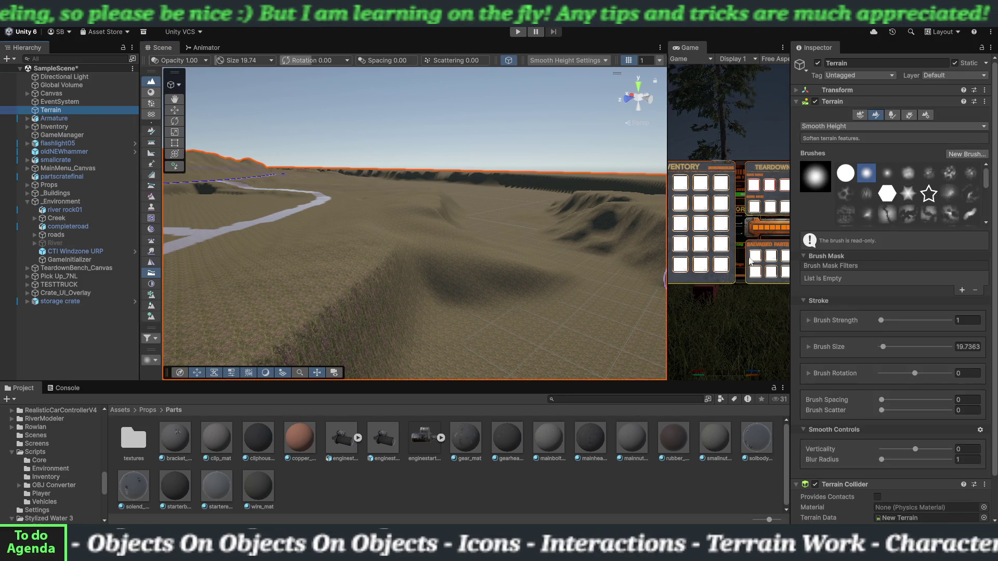
Step: Switch the terrain brush to Effects > Slope Flatten with strength about 0.027 and size 24.97
{"action": "left_click", "coordinate": [845, 127]}
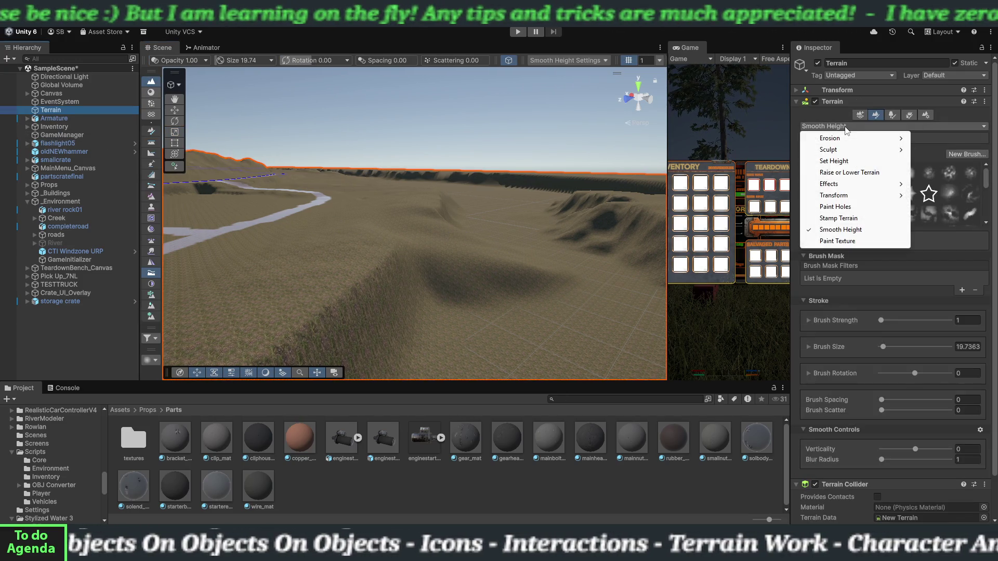
{"action": "mouse_move", "coordinate": [847, 142]}
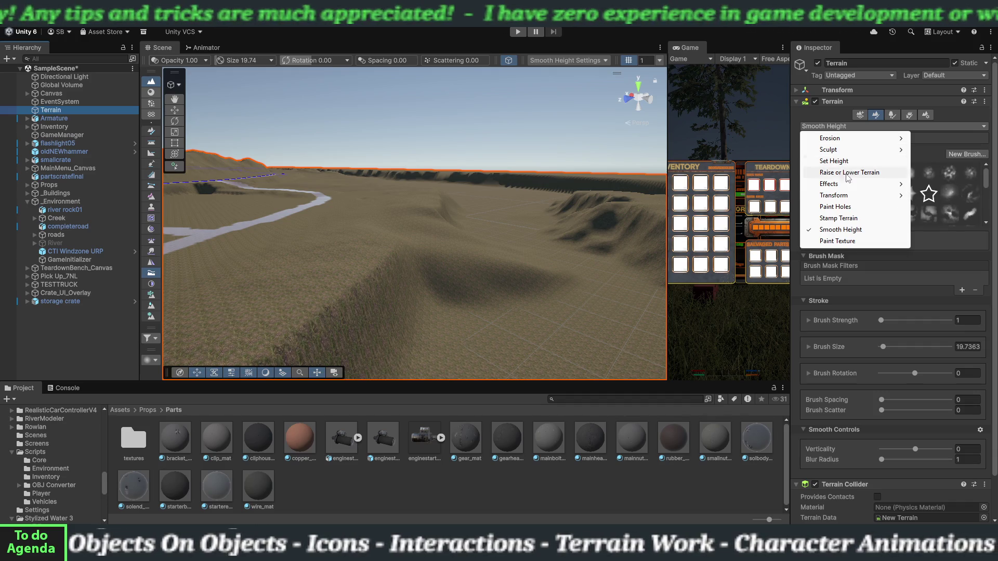
{"action": "mouse_move", "coordinate": [848, 186]}
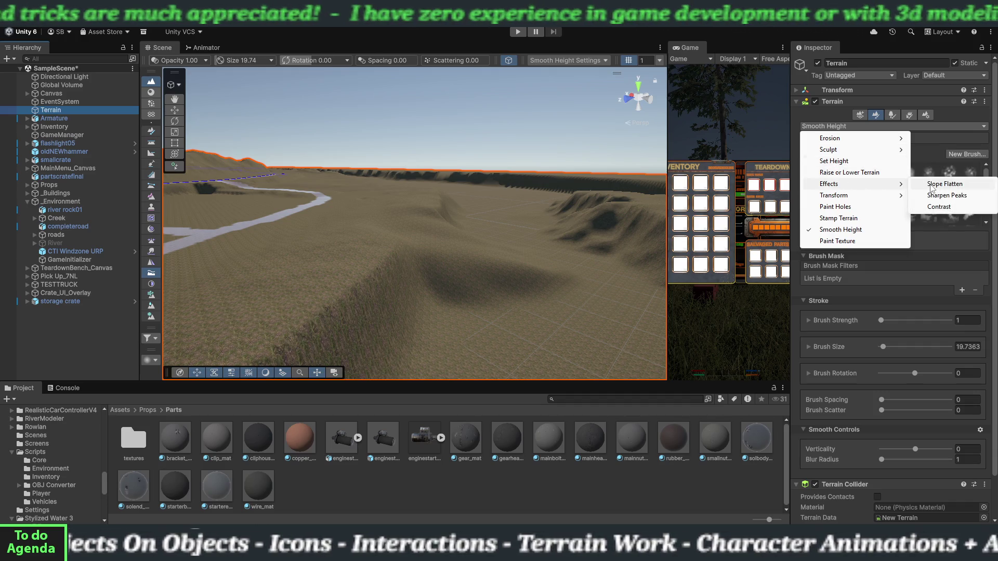
{"action": "left_click", "coordinate": [932, 185]}
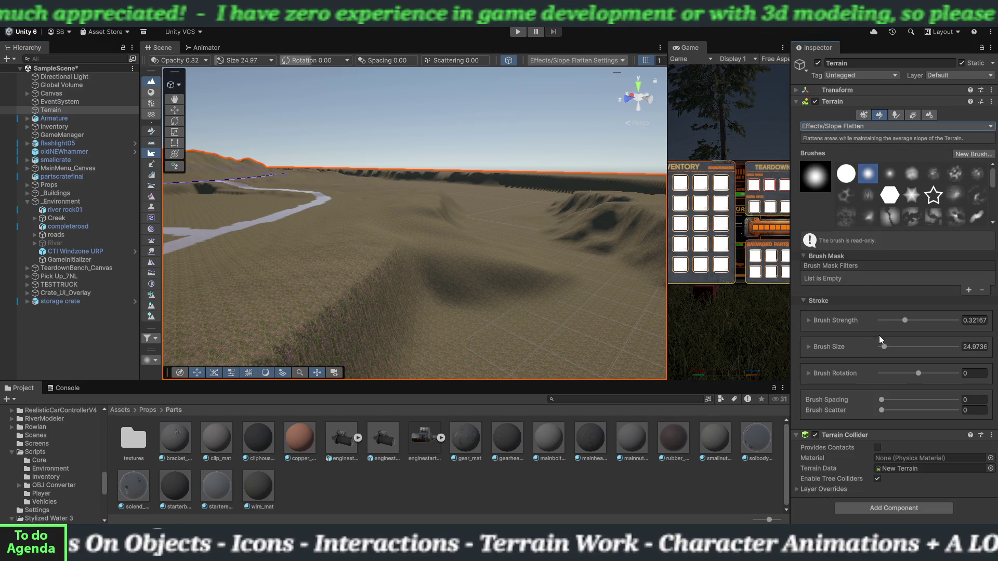
{"action": "left_click_drag", "start_coordinate": [896, 321], "coordinate": [889, 321]}
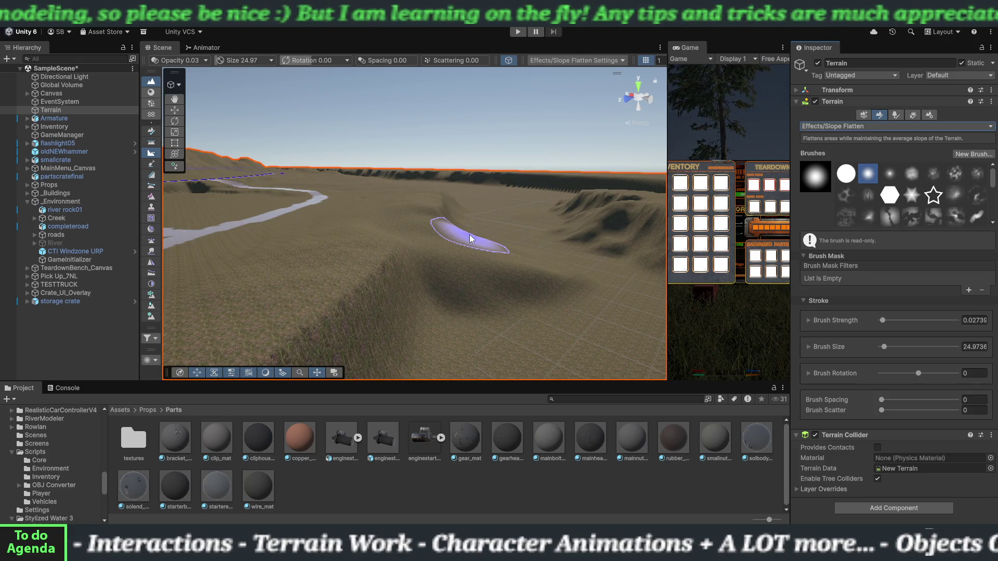
{"action": "mouse_move", "coordinate": [512, 268]}
{"action": "left_mouse_down"}
{"action": "mouse_move", "coordinate": [519, 289]}
{"action": "mouse_move", "coordinate": [531, 279]}
{"action": "mouse_move", "coordinate": [523, 238]}
{"action": "mouse_move", "coordinate": [486, 278]}
{"action": "mouse_move", "coordinate": [458, 274]}
{"action": "left_mouse_up"}
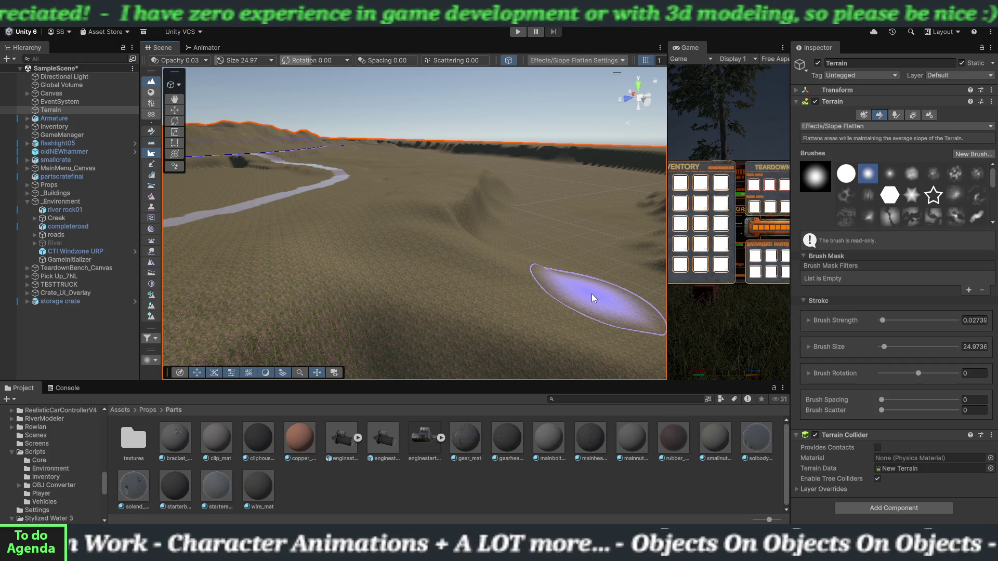
{"action": "left_click", "coordinate": [859, 126]}
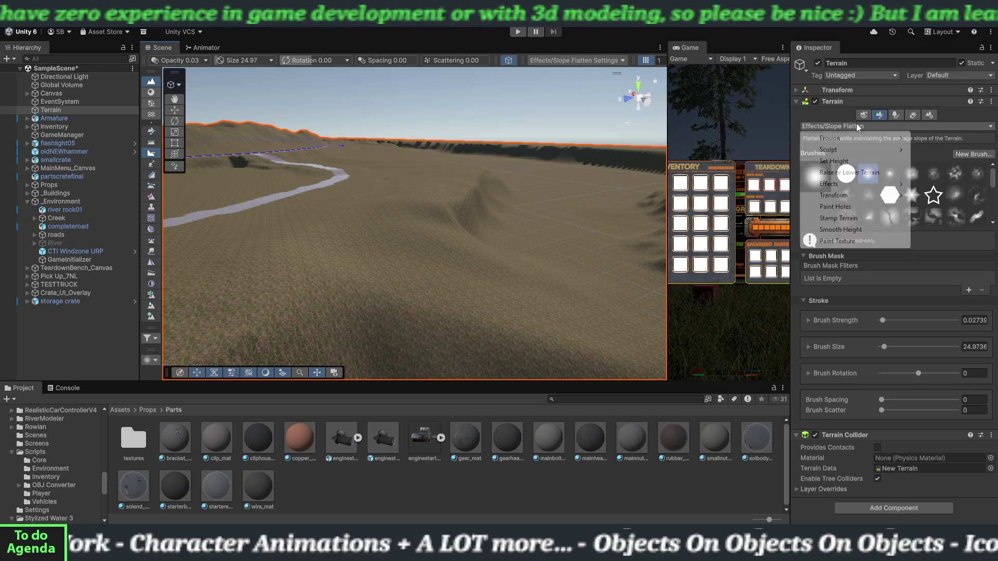
Step: Flatten the bank with Set Height, brush size 27.24, at a sampled height of about 16.58
{"action": "left_click", "coordinate": [851, 162]}
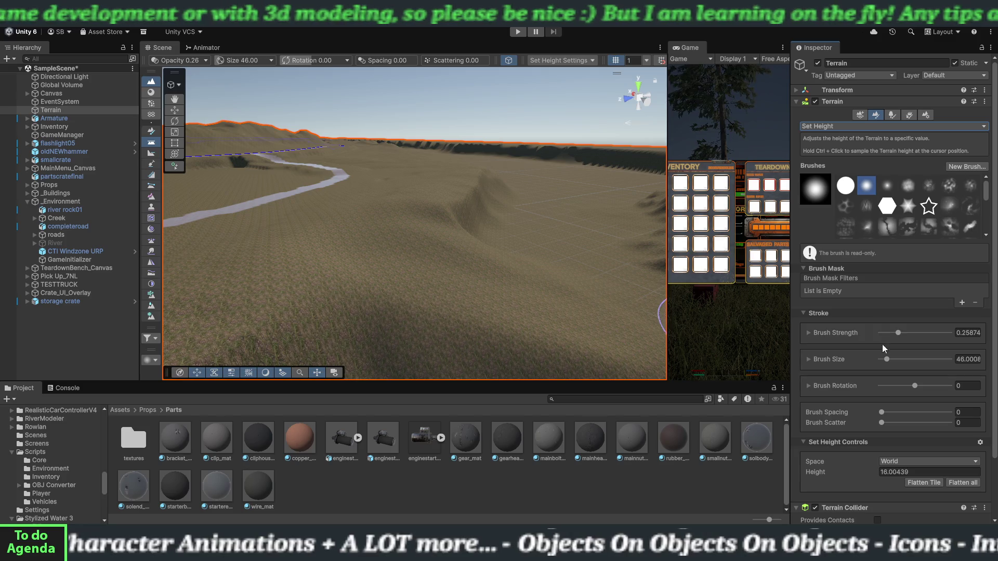
{"action": "left_click_drag", "start_coordinate": [887, 359], "coordinate": [884, 359]}
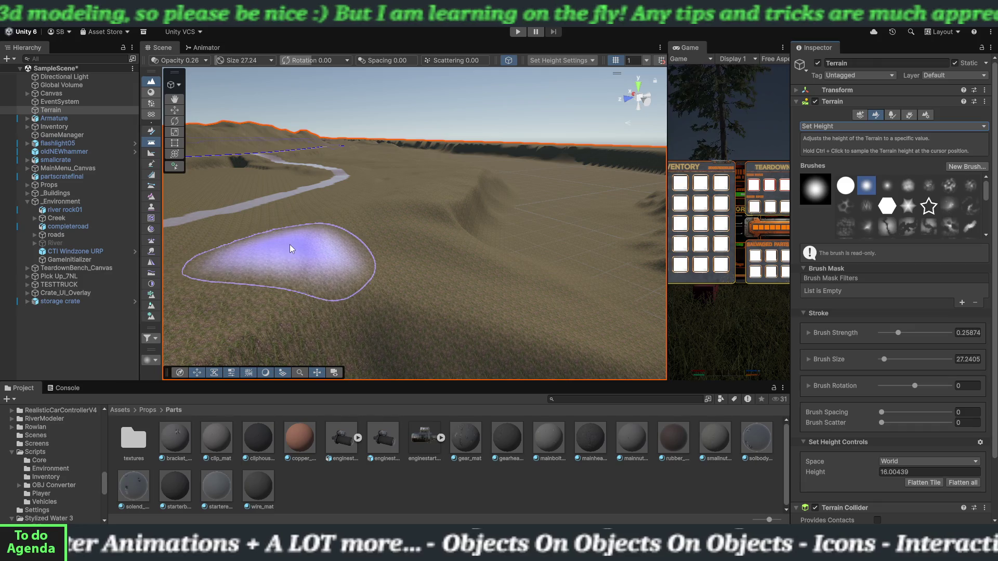
{"action": "left_click", "coordinate": [292, 242], "text": "ctrl"}
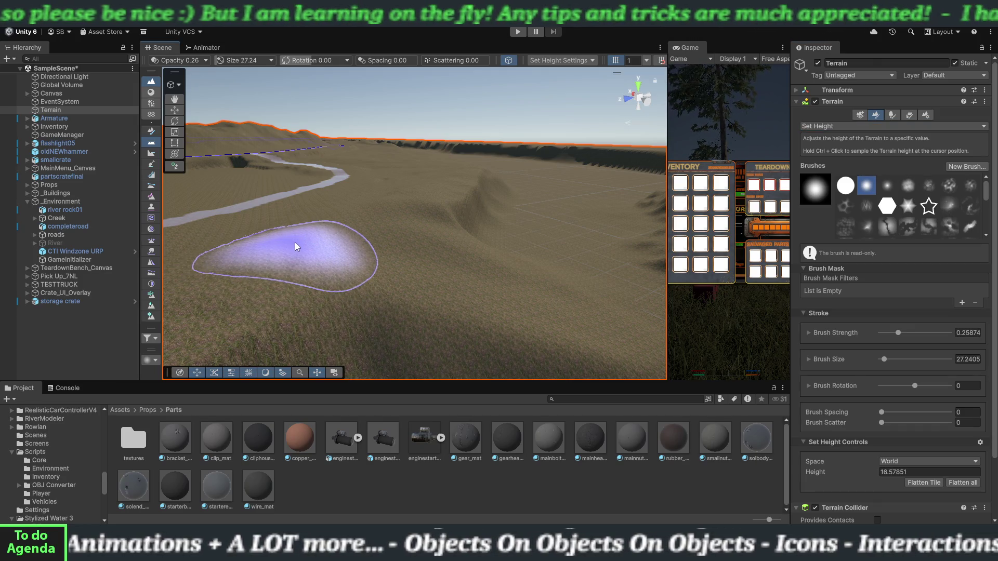
{"action": "mouse_move", "coordinate": [417, 201]}
{"action": "left_mouse_down"}
{"action": "mouse_move", "coordinate": [338, 240]}
{"action": "mouse_move", "coordinate": [278, 253]}
{"action": "mouse_move", "coordinate": [486, 264]}
{"action": "mouse_move", "coordinate": [732, 323]}
{"action": "left_mouse_up"}
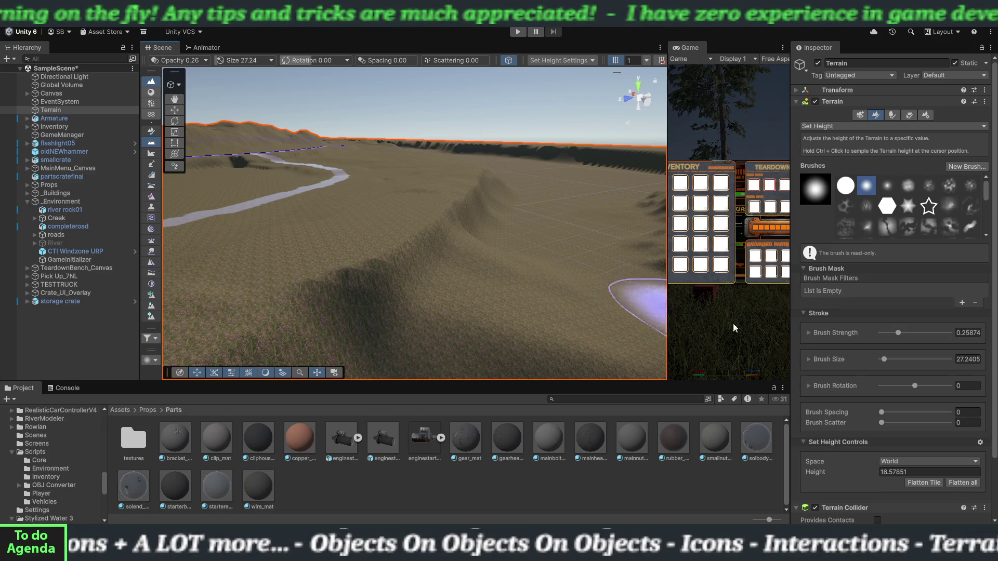
{"action": "left_click", "coordinate": [848, 126]}
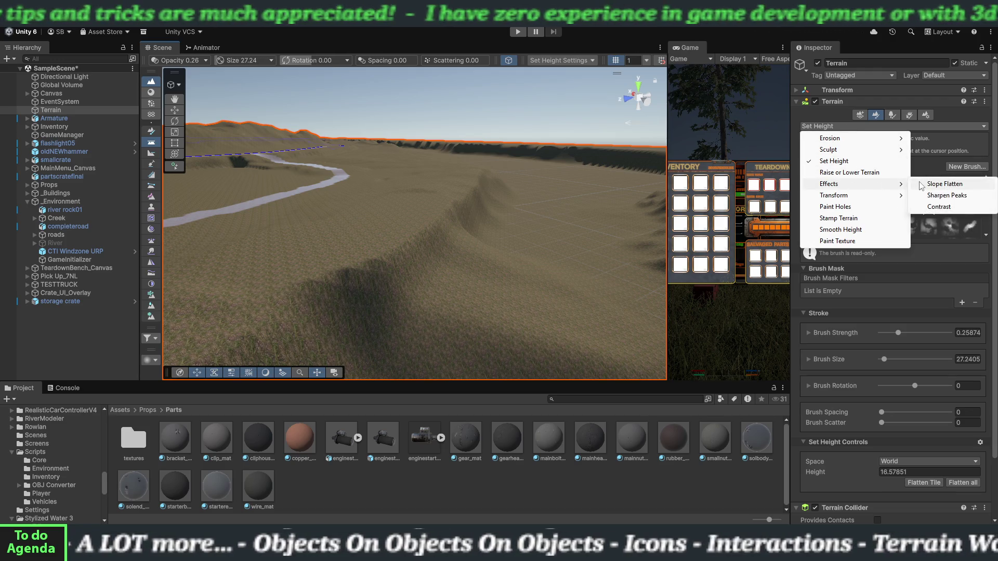
Step: Ease the bank with Slope Flatten, switch to Smooth Height (strength 1, size 19.74), and select River
{"action": "left_click", "coordinate": [922, 185]}
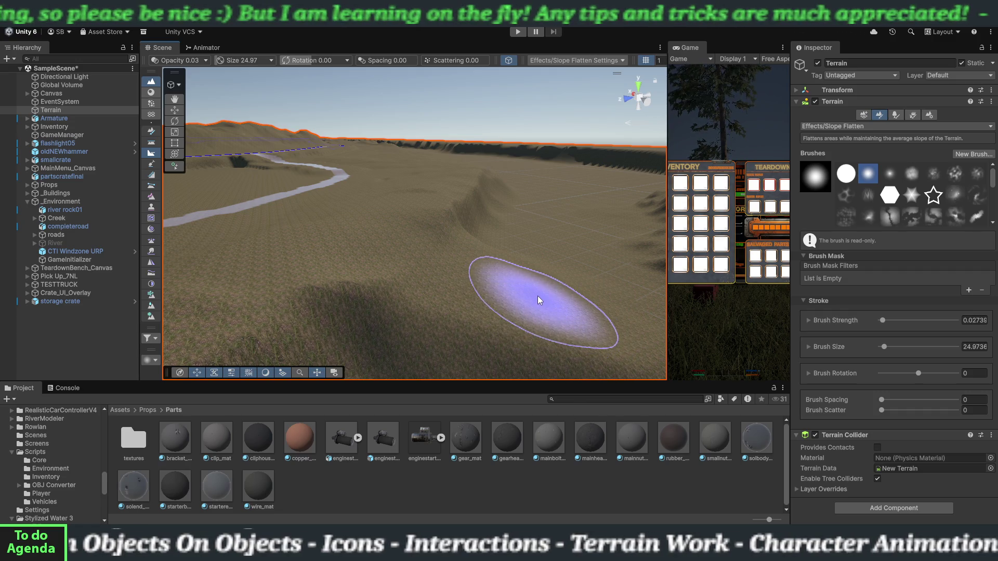
{"action": "mouse_move", "coordinate": [540, 295]}
{"action": "left_mouse_down"}
{"action": "mouse_move", "coordinate": [477, 283]}
{"action": "mouse_move", "coordinate": [577, 281]}
{"action": "mouse_move", "coordinate": [558, 283]}
{"action": "mouse_move", "coordinate": [572, 291]}
{"action": "mouse_move", "coordinate": [548, 289]}
{"action": "left_mouse_up"}
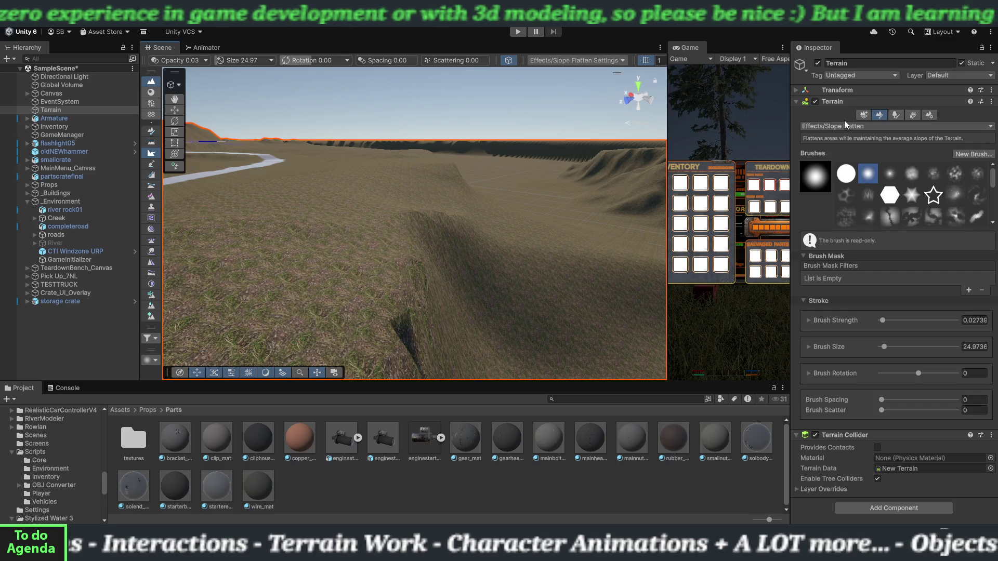
{"action": "left_click", "coordinate": [861, 127]}
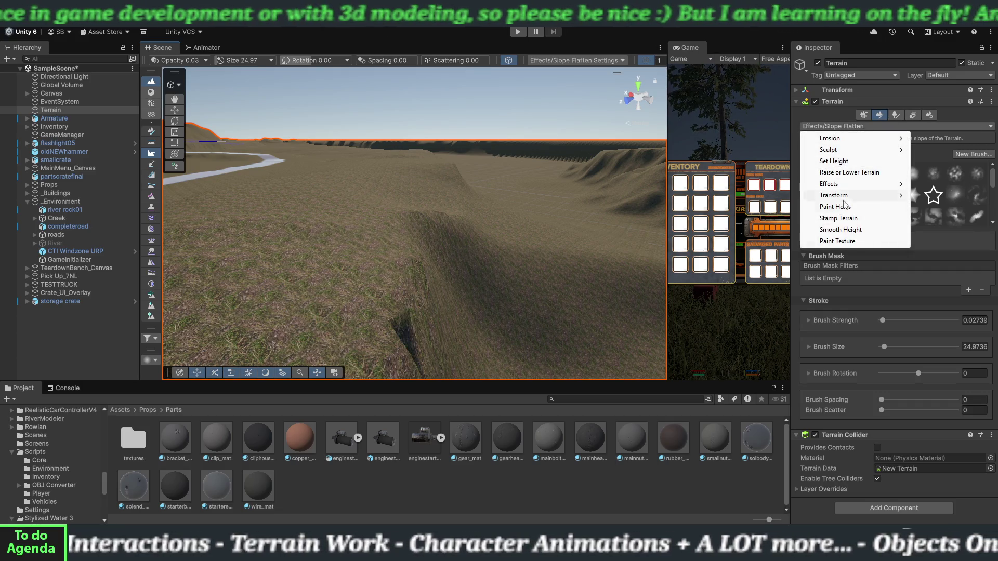
{"action": "left_click", "coordinate": [848, 230]}
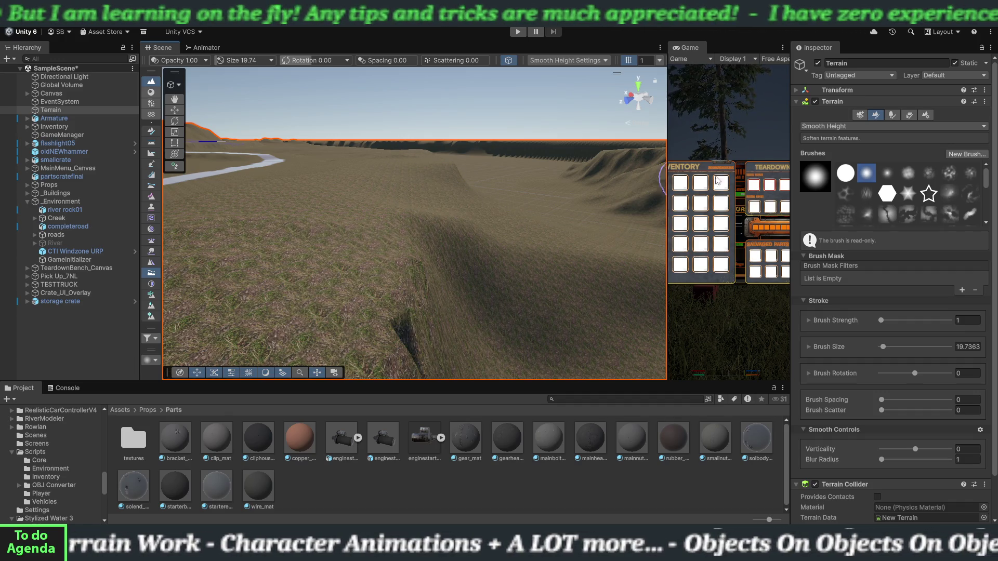
{"action": "left_click", "coordinate": [56, 242]}
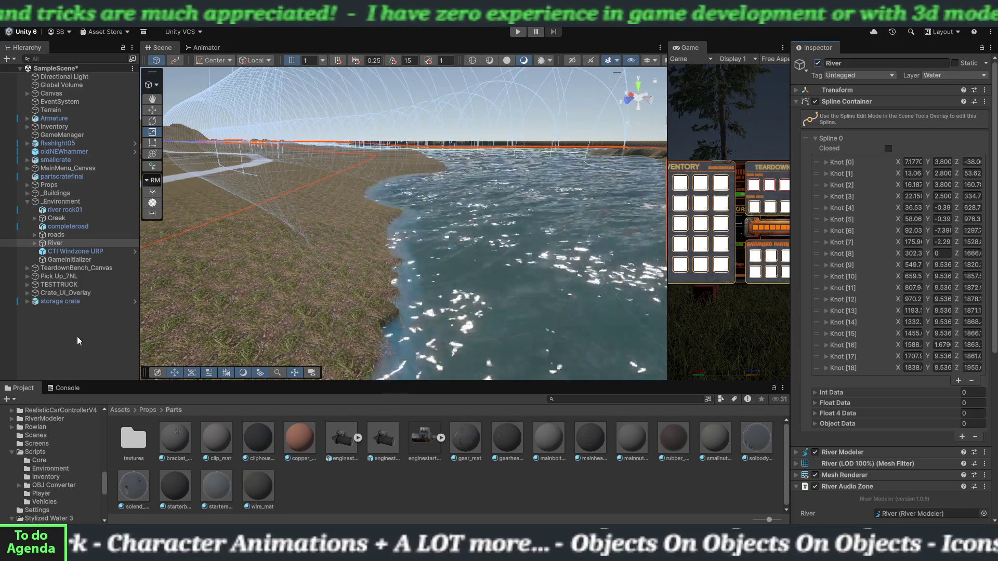
Step: Deselect River and fly the camera along the river to inspect water against the grassy shoreline
{"action": "left_click", "coordinate": [77, 340]}
{"action": "mouse_move", "coordinate": [347, 306]}
{"action": "left_mouse_down"}
{"action": "mouse_move", "coordinate": [386, 352]}
{"action": "mouse_move", "coordinate": [545, 357]}
{"action": "mouse_move", "coordinate": [403, 345]}
{"action": "mouse_move", "coordinate": [366, 279]}
{"action": "left_mouse_up"}
{"action": "key", "text": "w"}
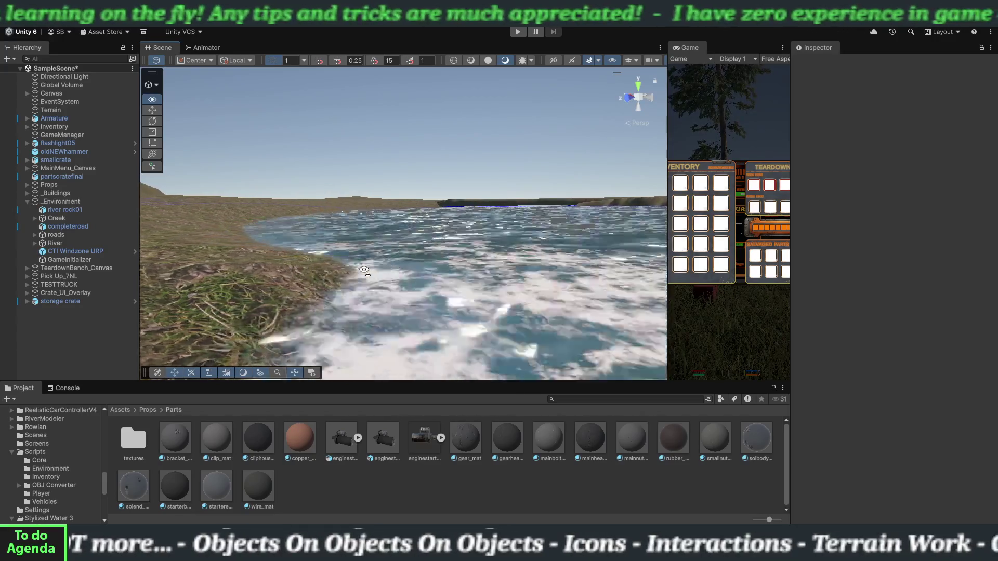
{"action": "key", "text": "w"}
{"action": "mouse_move", "coordinate": [363, 269]}
{"action": "left_mouse_down"}
{"action": "mouse_move", "coordinate": [318, 262]}
{"action": "mouse_move", "coordinate": [329, 276]}
{"action": "mouse_move", "coordinate": [318, 300]}
{"action": "mouse_move", "coordinate": [334, 309]}
{"action": "left_mouse_up"}
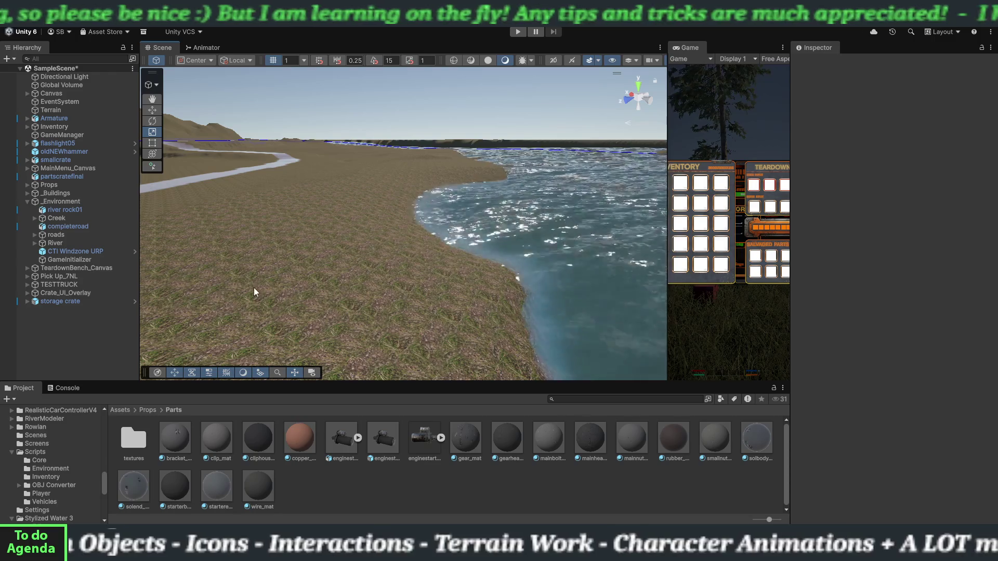
{"action": "key", "text": "Right"}
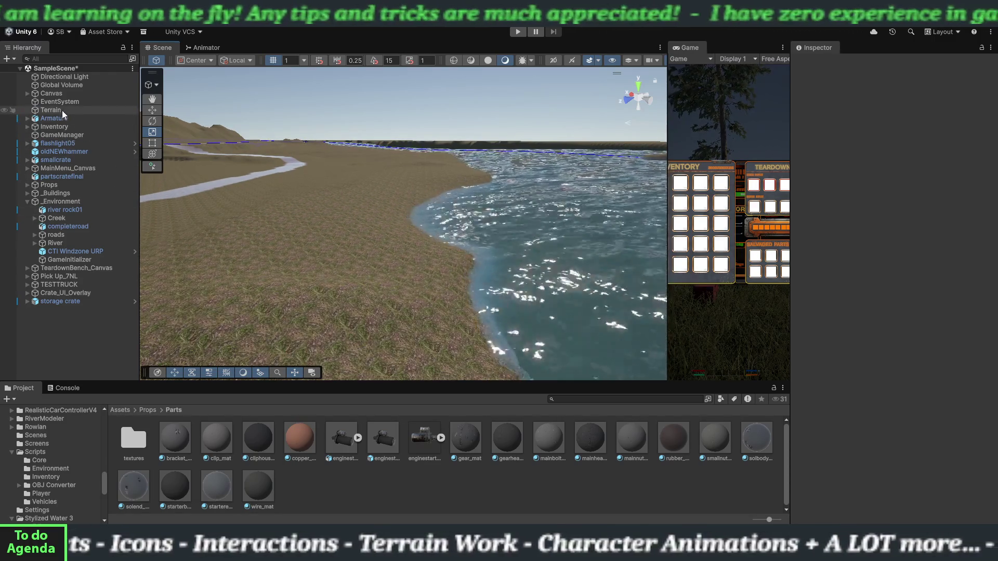
Step: Select the Terrain, switch its tool to Paint Texture, and scroll through the brush and layer settings
{"action": "left_click", "coordinate": [62, 110]}
{"action": "left_click", "coordinate": [859, 127]}
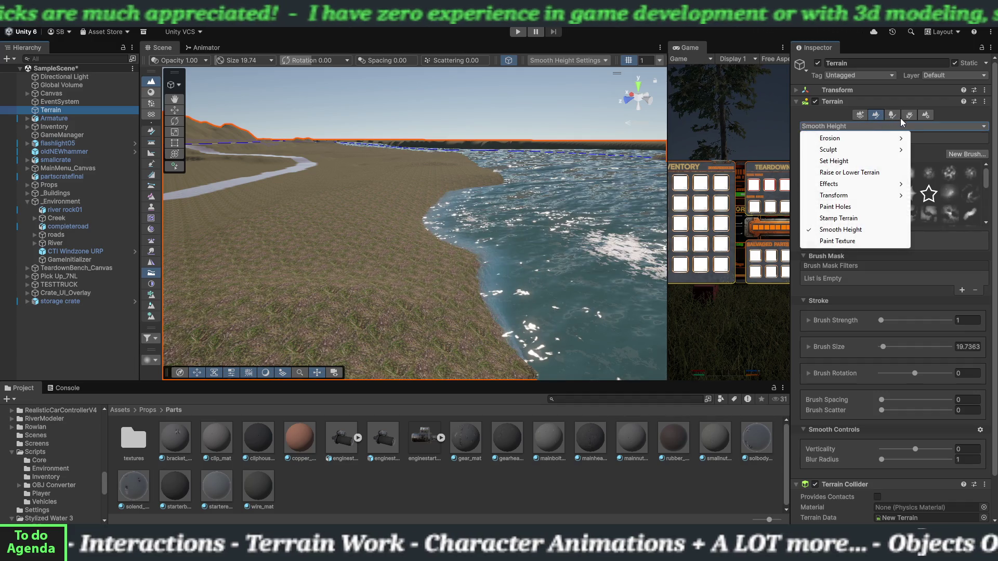
{"action": "left_click", "coordinate": [850, 240]}
{"action": "scroll", "coordinate": [849, 441], "scroll_direction": "down", "scroll_amount": 10}
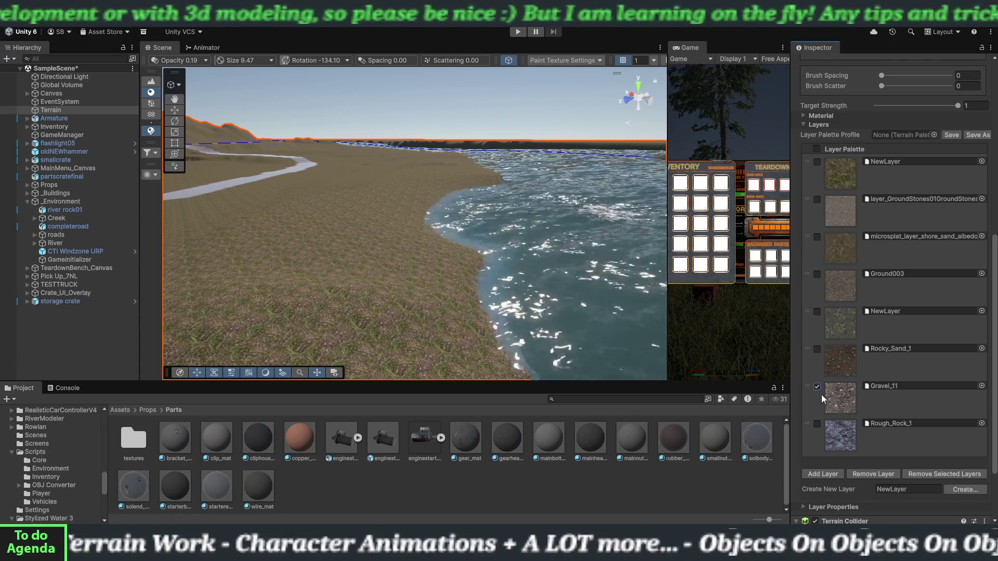
{"action": "scroll", "coordinate": [862, 413], "scroll_direction": "down", "scroll_amount": 2}
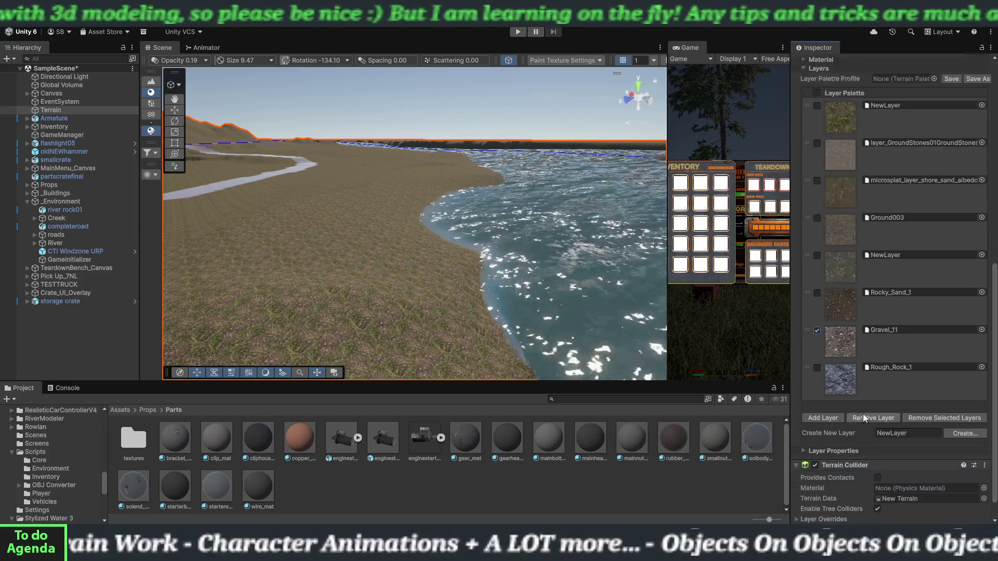
{"action": "scroll", "coordinate": [860, 425], "scroll_direction": "up", "scroll_amount": 8}
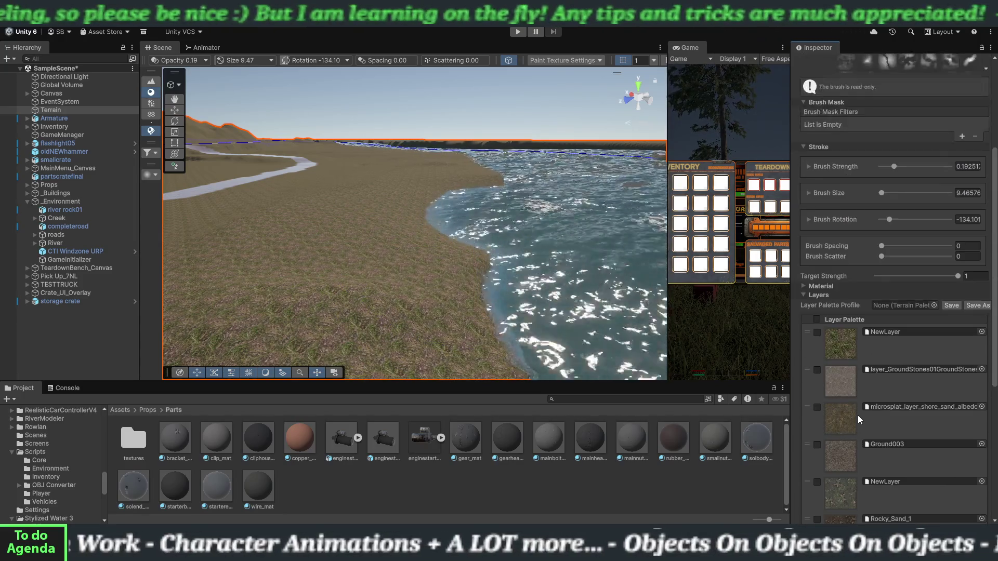
{"action": "scroll", "coordinate": [859, 423], "scroll_direction": "up", "scroll_amount": 3}
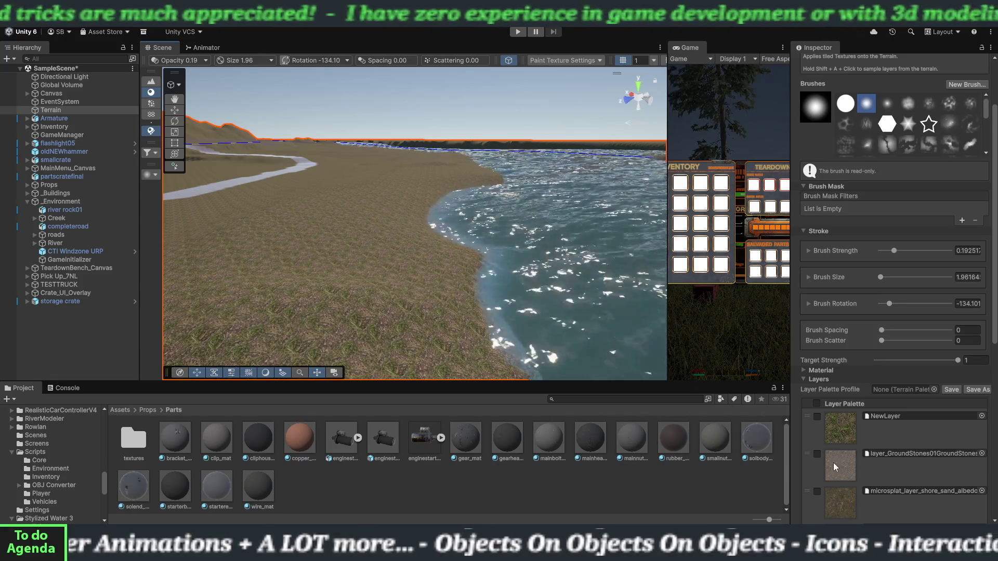
Step: Pick the Gravel_11 layer and paint a patch onto the grassy bank at the water's edge
{"action": "scroll", "coordinate": [838, 460], "scroll_direction": "down", "scroll_amount": 9}
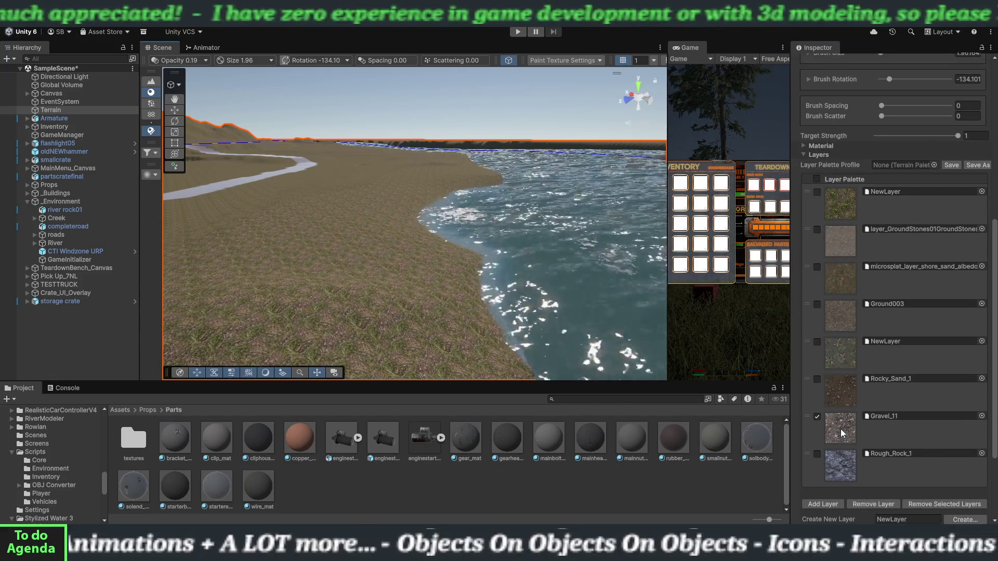
{"action": "left_click", "coordinate": [840, 428]}
{"action": "mouse_move", "coordinate": [443, 236]}
{"action": "left_mouse_down"}
{"action": "mouse_move", "coordinate": [408, 254]}
{"action": "mouse_move", "coordinate": [424, 245]}
{"action": "mouse_move", "coordinate": [440, 259]}
{"action": "mouse_move", "coordinate": [445, 251]}
{"action": "mouse_move", "coordinate": [399, 273]}
{"action": "mouse_move", "coordinate": [360, 279]}
{"action": "mouse_move", "coordinate": [425, 262]}
{"action": "mouse_move", "coordinate": [291, 265]}
{"action": "mouse_move", "coordinate": [429, 242]}
{"action": "mouse_move", "coordinate": [357, 267]}
{"action": "mouse_move", "coordinate": [460, 246]}
{"action": "mouse_move", "coordinate": [334, 260]}
{"action": "mouse_move", "coordinate": [434, 234]}
{"action": "left_mouse_up"}
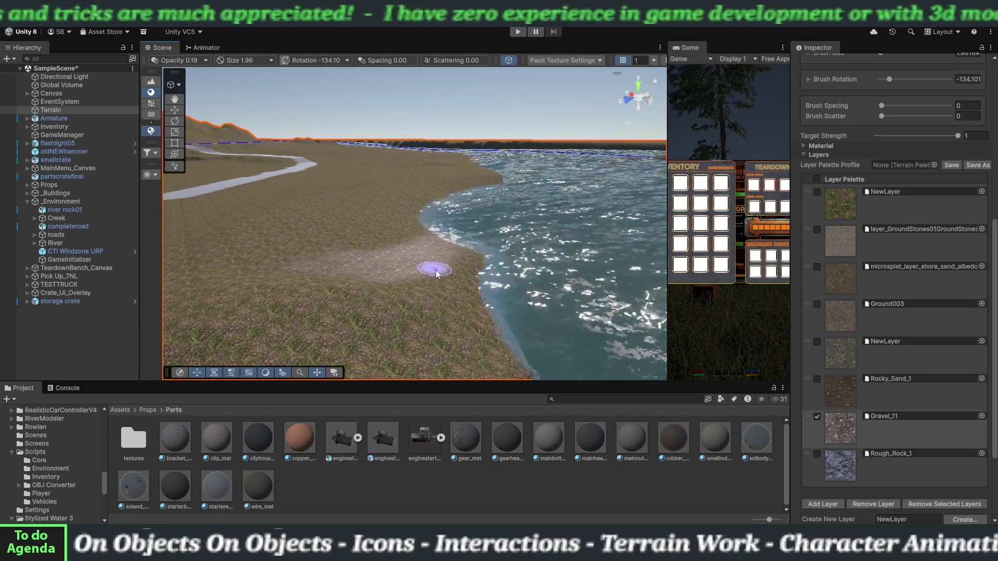
Step: Orbit and fly the camera around the new gravel patch on the shore, then open the File menu
{"action": "mouse_move", "coordinate": [426, 267]}
{"action": "left_mouse_down"}
{"action": "mouse_move", "coordinate": [438, 314]}
{"action": "mouse_move", "coordinate": [383, 328]}
{"action": "mouse_move", "coordinate": [379, 303]}
{"action": "left_mouse_up"}
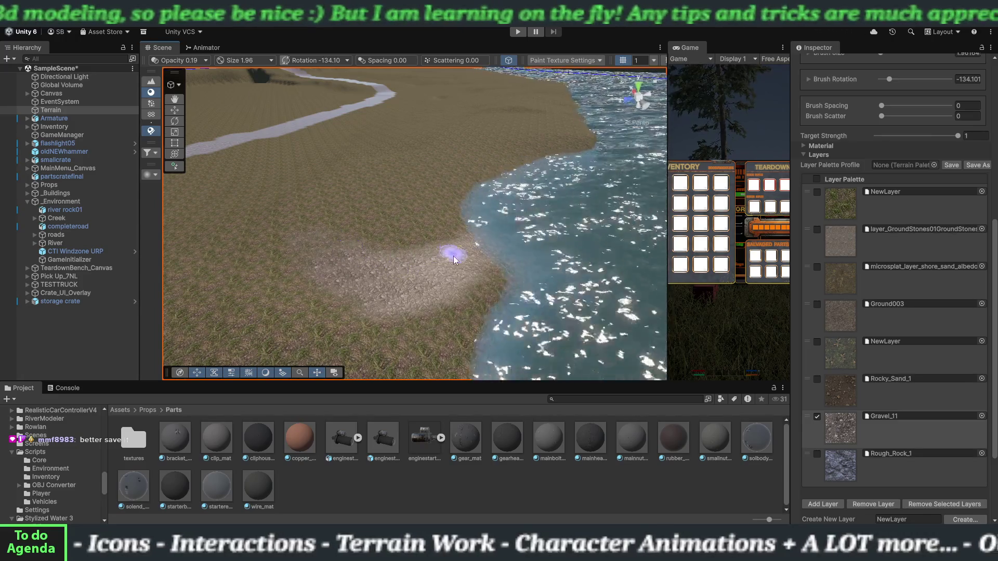
{"action": "mouse_move", "coordinate": [447, 304]}
{"action": "left_mouse_down", "text": "alt"}
{"action": "mouse_move", "coordinate": [403, 289]}
{"action": "mouse_move", "coordinate": [339, 295]}
{"action": "mouse_move", "coordinate": [414, 309]}
{"action": "mouse_move", "coordinate": [522, 294]}
{"action": "left_mouse_up", "text": "alt"}
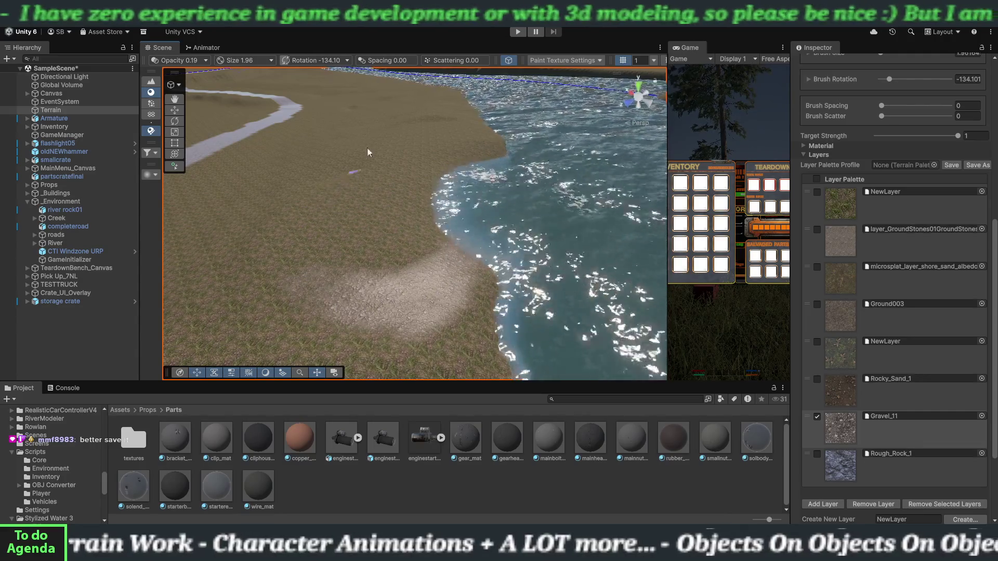
{"action": "mouse_move", "coordinate": [456, 285]}
{"action": "left_mouse_down"}
{"action": "mouse_move", "coordinate": [487, 291]}
{"action": "mouse_move", "coordinate": [416, 301]}
{"action": "mouse_move", "coordinate": [432, 312]}
{"action": "mouse_move", "coordinate": [437, 255]}
{"action": "mouse_move", "coordinate": [387, 249]}
{"action": "mouse_move", "coordinate": [383, 238]}
{"action": "mouse_move", "coordinate": [237, 227]}
{"action": "left_mouse_up"}
{"action": "key", "text": "w"}
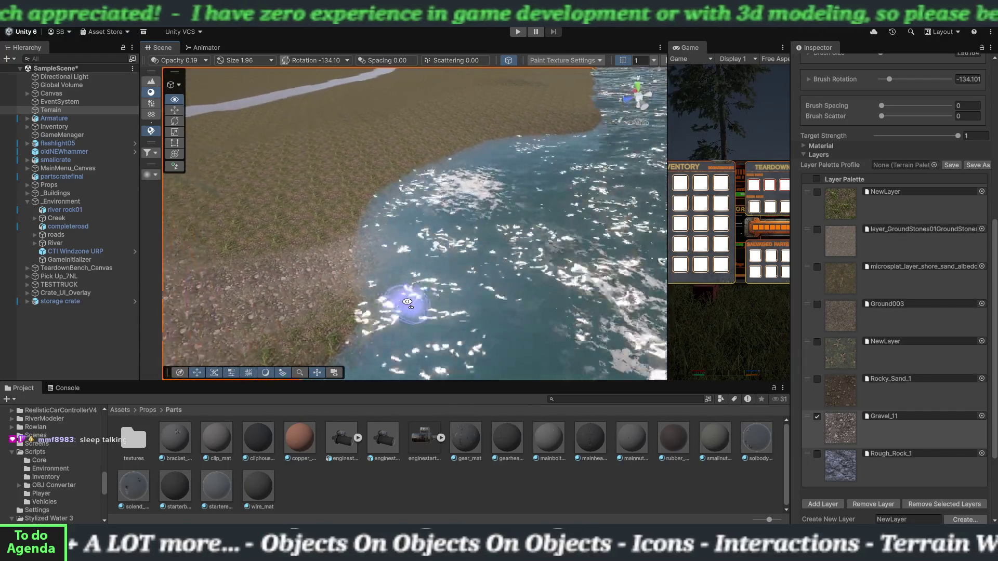
{"action": "key", "text": "w"}
{"action": "key", "text": "s"}
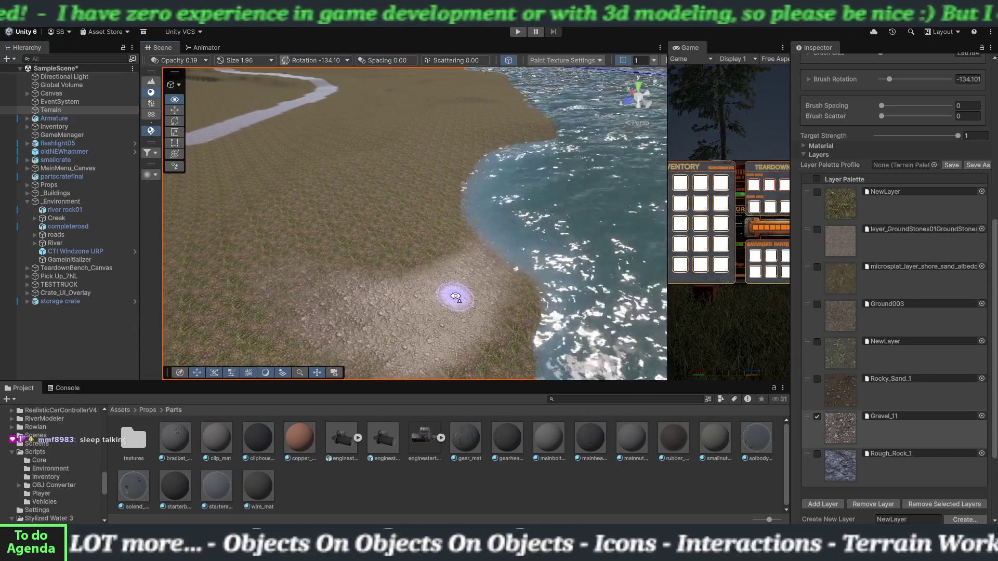
{"action": "key", "text": "w"}
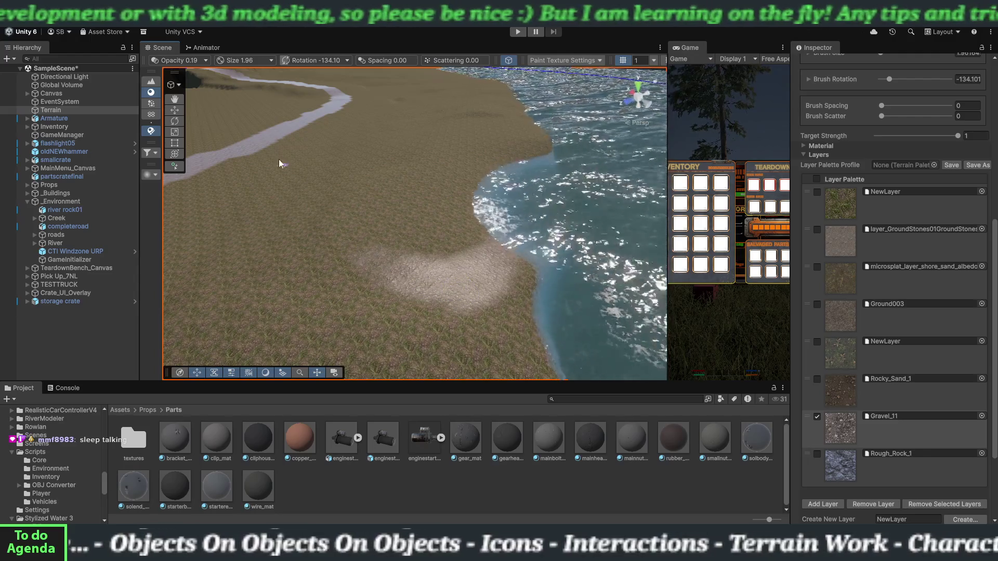
{"action": "left_click", "coordinate": [11, 22]}
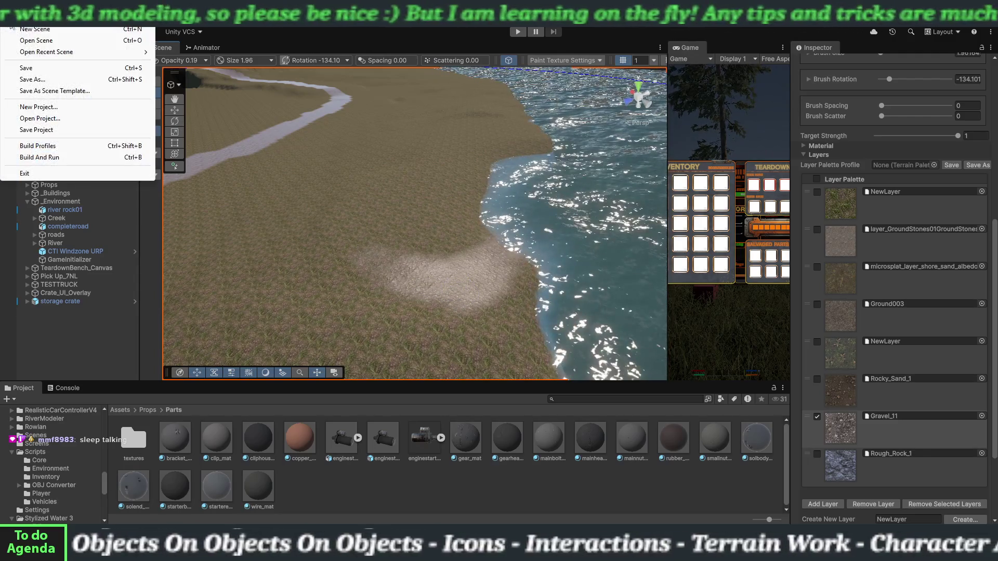
Step: Save the scene and extend the Gravel_11 paint inland into a path from the shoreline
{"action": "left_click", "coordinate": [40, 72]}
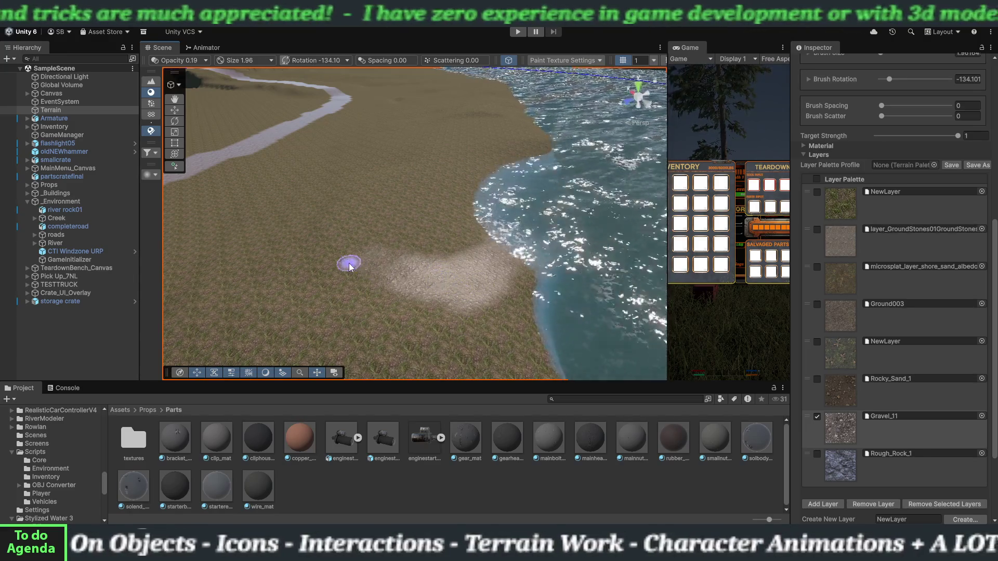
{"action": "mouse_move", "coordinate": [452, 292]}
{"action": "left_mouse_down"}
{"action": "mouse_move", "coordinate": [385, 291]}
{"action": "mouse_move", "coordinate": [478, 311]}
{"action": "mouse_move", "coordinate": [470, 327]}
{"action": "mouse_move", "coordinate": [445, 314]}
{"action": "mouse_move", "coordinate": [519, 283]}
{"action": "mouse_move", "coordinate": [513, 289]}
{"action": "mouse_move", "coordinate": [534, 263]}
{"action": "mouse_move", "coordinate": [530, 250]}
{"action": "mouse_move", "coordinate": [578, 213]}
{"action": "mouse_move", "coordinate": [455, 286]}
{"action": "left_mouse_up"}
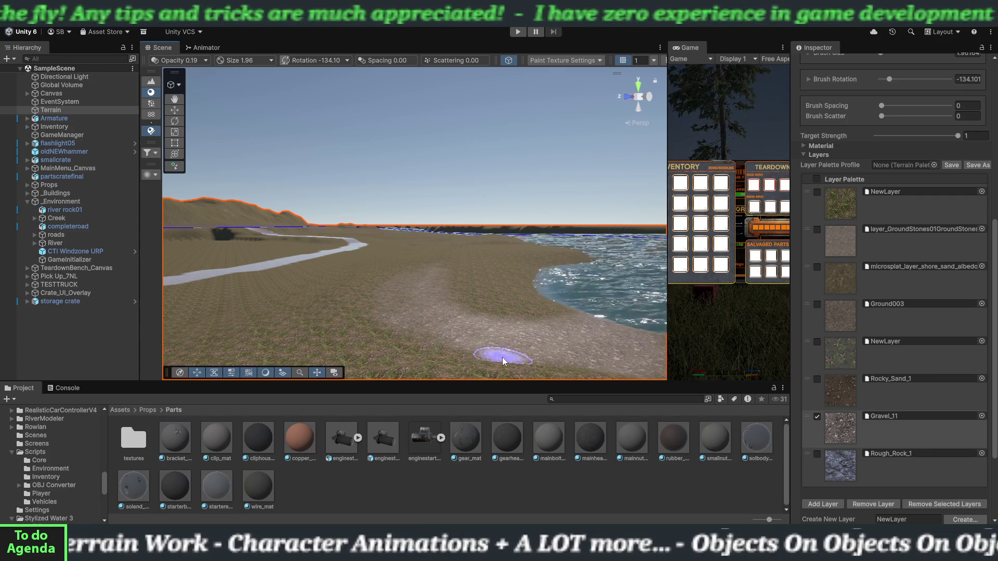
Step: Fly the camera low along the shoreline to inspect the gravel path, then open the File menu
{"action": "mouse_move", "coordinate": [503, 359]}
{"action": "left_mouse_down"}
{"action": "mouse_move", "coordinate": [475, 346]}
{"action": "mouse_move", "coordinate": [460, 364]}
{"action": "mouse_move", "coordinate": [495, 304]}
{"action": "mouse_move", "coordinate": [496, 322]}
{"action": "mouse_move", "coordinate": [486, 325]}
{"action": "mouse_move", "coordinate": [497, 330]}
{"action": "mouse_move", "coordinate": [488, 310]}
{"action": "left_mouse_up"}
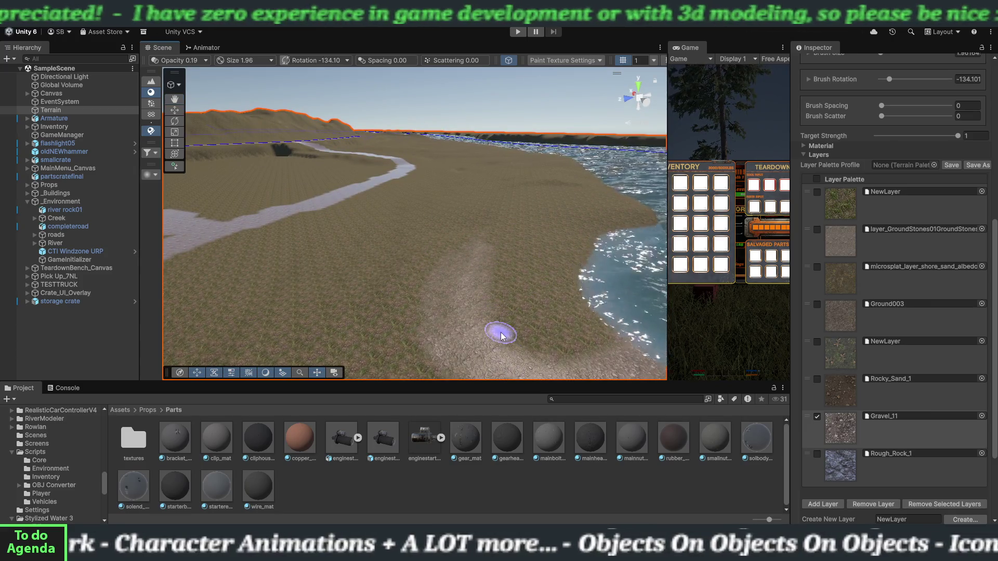
{"action": "key", "text": "Right"}
{"action": "key", "text": "Up"}
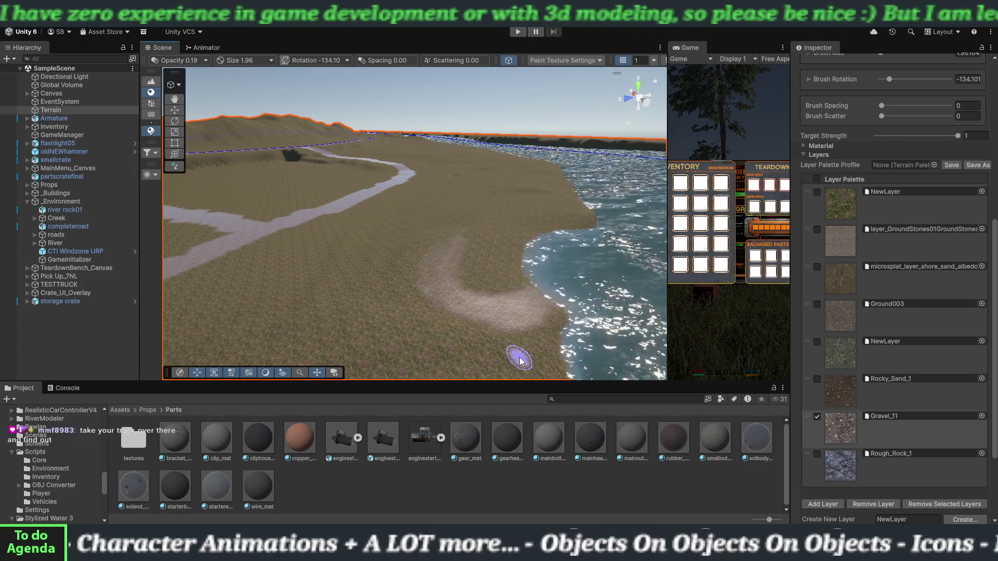
{"action": "key", "text": "Up"}
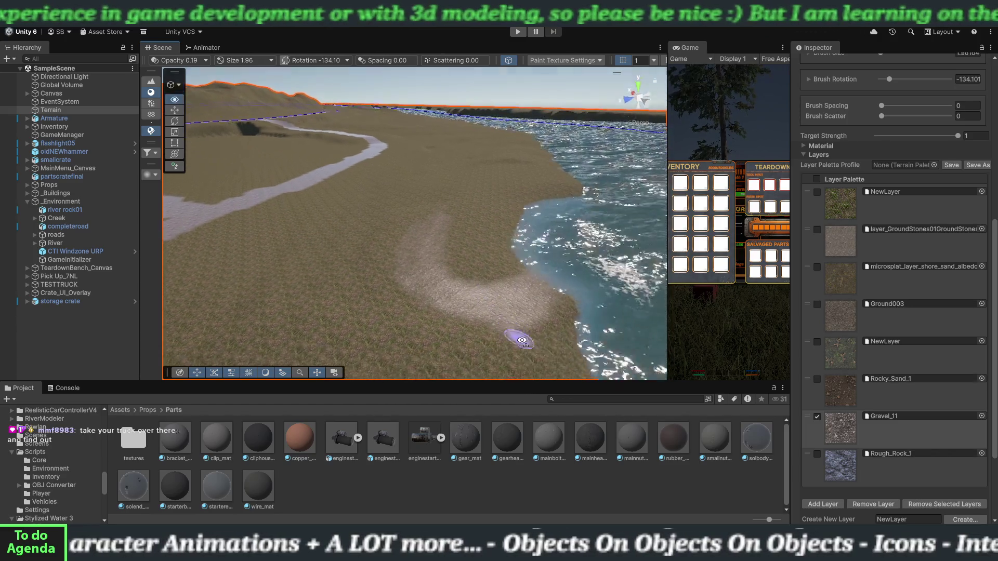
{"action": "key", "text": "Up"}
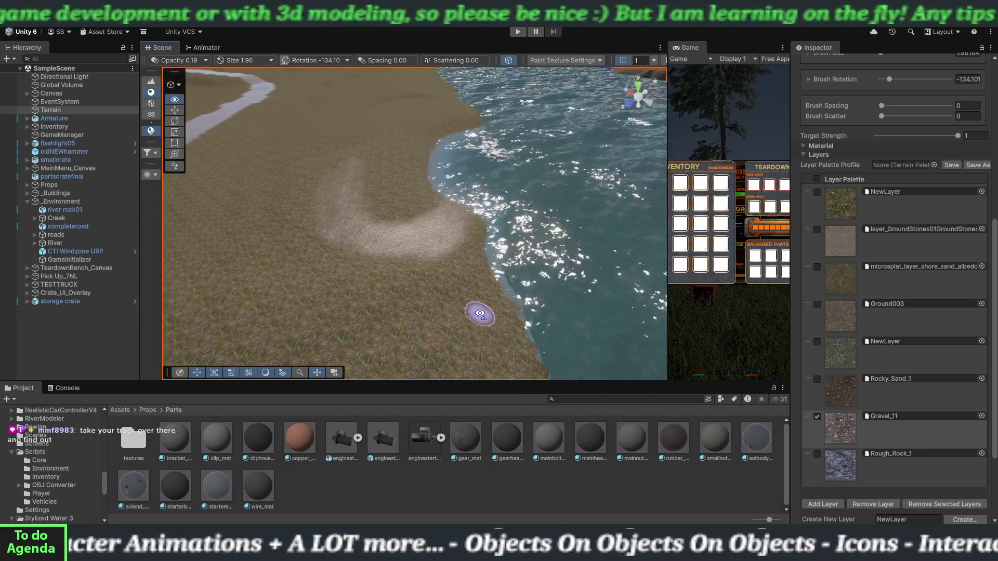
{"action": "key", "text": "Up"}
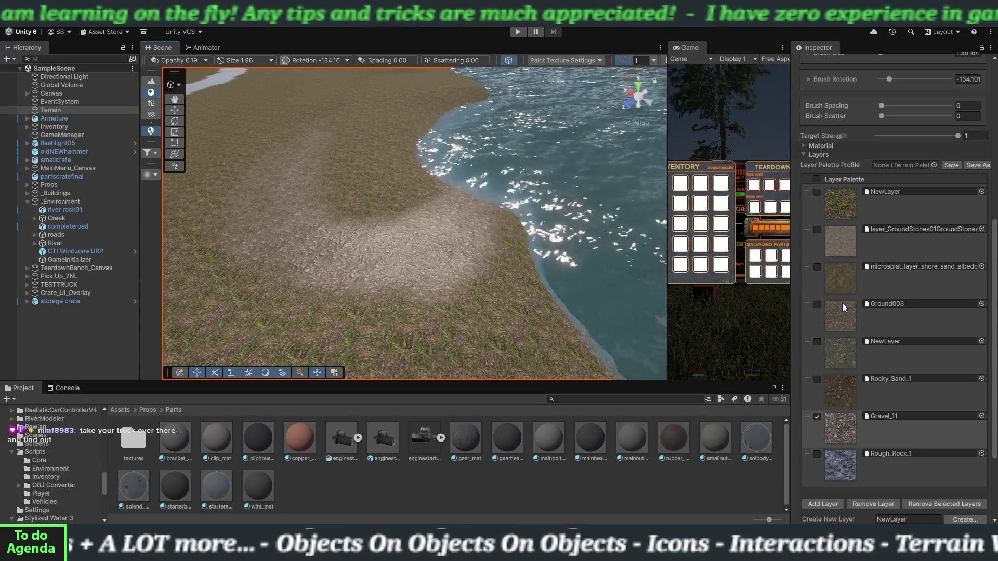
{"action": "scroll", "coordinate": [815, 281], "scroll_direction": "up", "scroll_amount": 3}
{"action": "scroll", "coordinate": [816, 281], "scroll_direction": "up", "scroll_amount": 7}
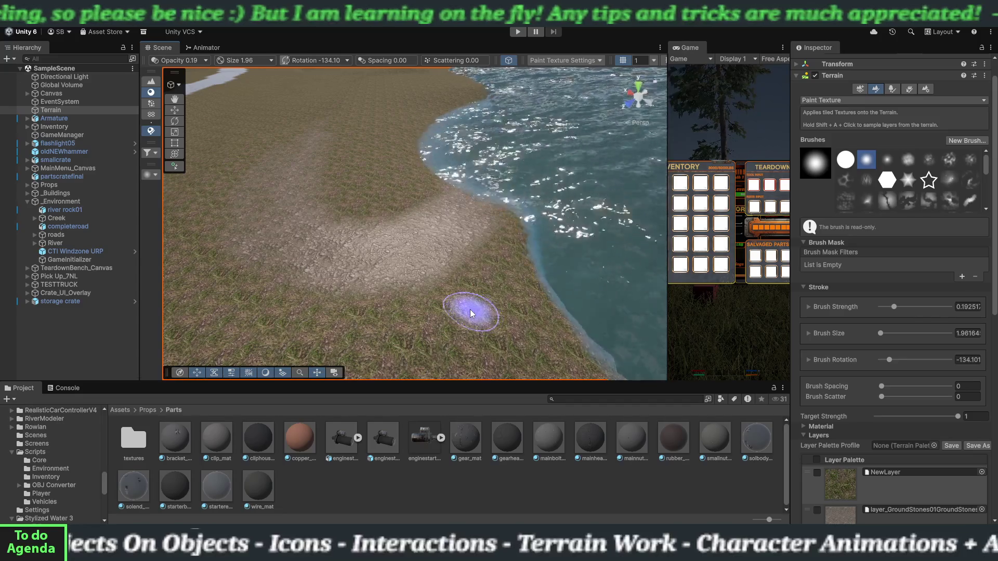
{"action": "left_click", "coordinate": [14, 21]}
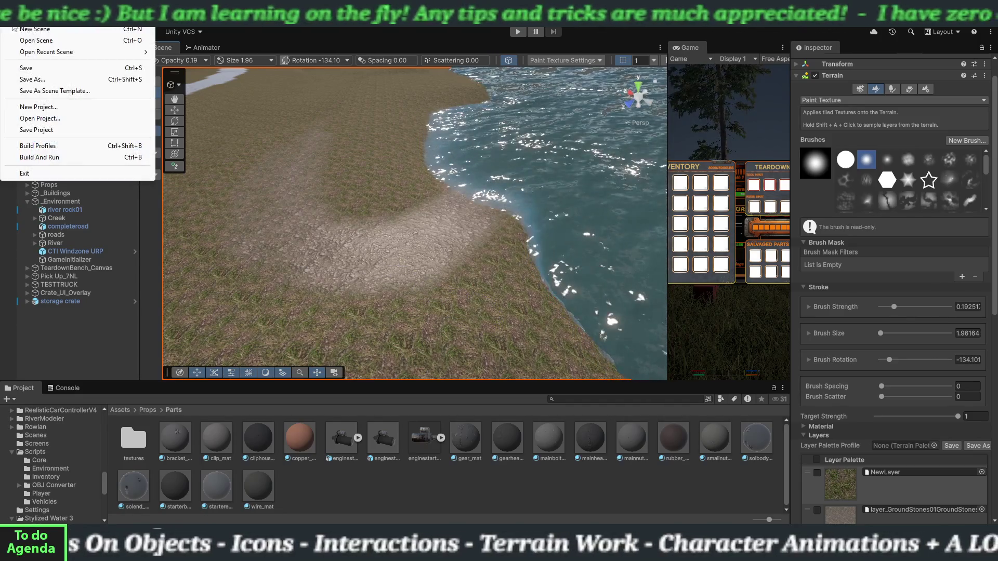
Step: Save the scene, frame the gravel path between road and river, and deselect the Terrain
{"action": "left_click", "coordinate": [57, 68]}
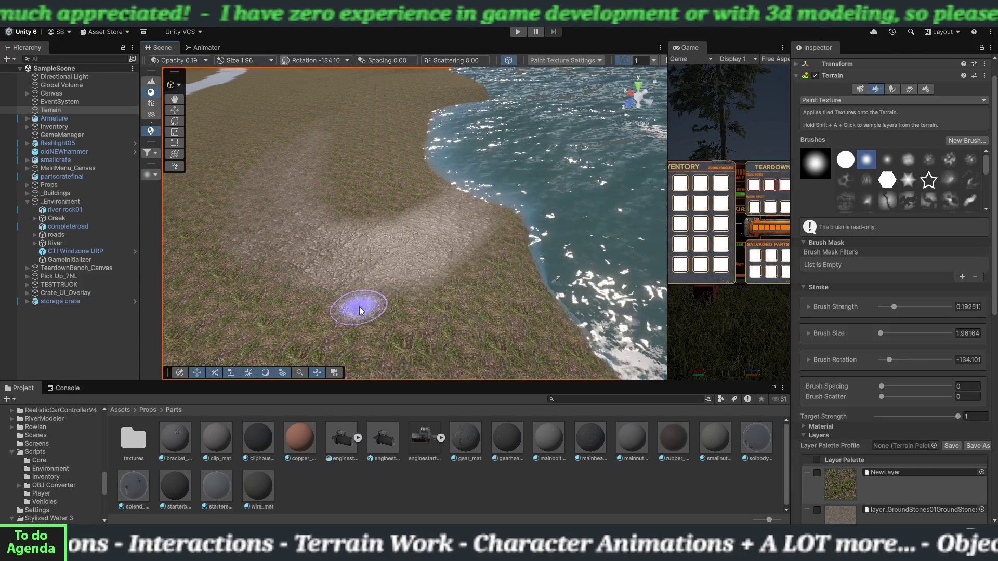
{"action": "scroll", "coordinate": [392, 271], "scroll_direction": "down", "scroll_amount": 6}
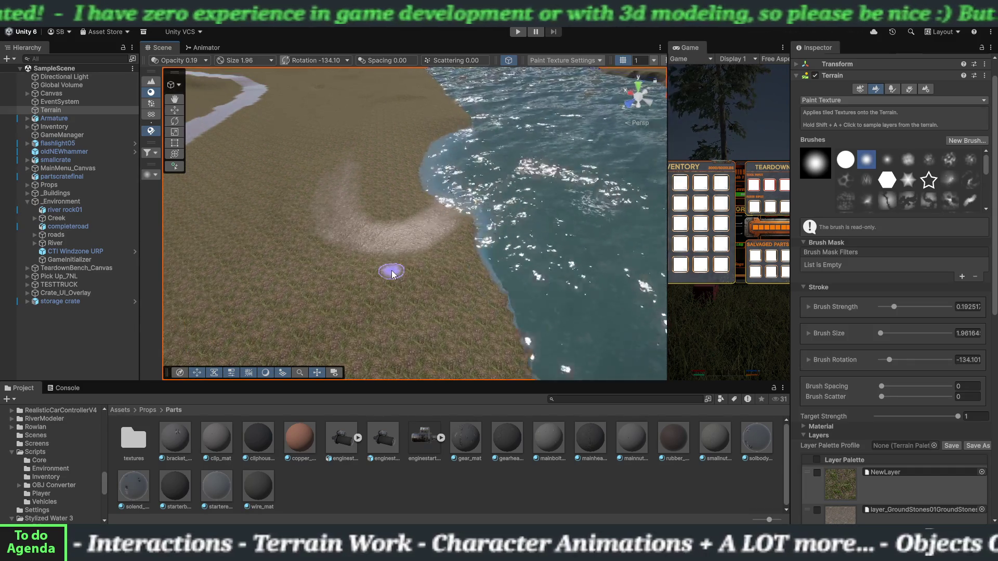
{"action": "scroll", "coordinate": [442, 252], "scroll_direction": "up", "scroll_amount": 4}
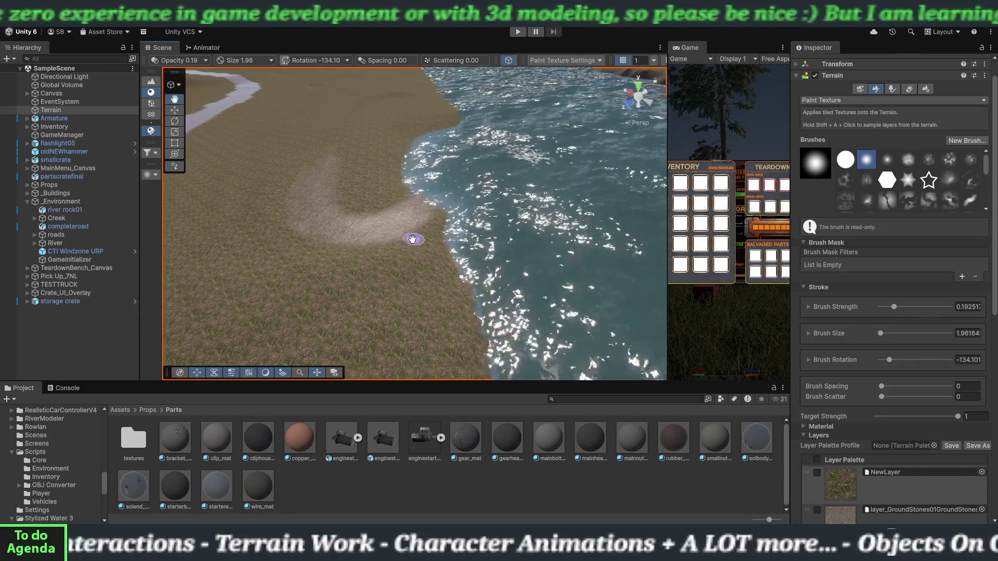
{"action": "mouse_move", "coordinate": [434, 248]}
{"action": "left_mouse_down"}
{"action": "mouse_move", "coordinate": [397, 223]}
{"action": "mouse_move", "coordinate": [356, 223]}
{"action": "left_mouse_up"}
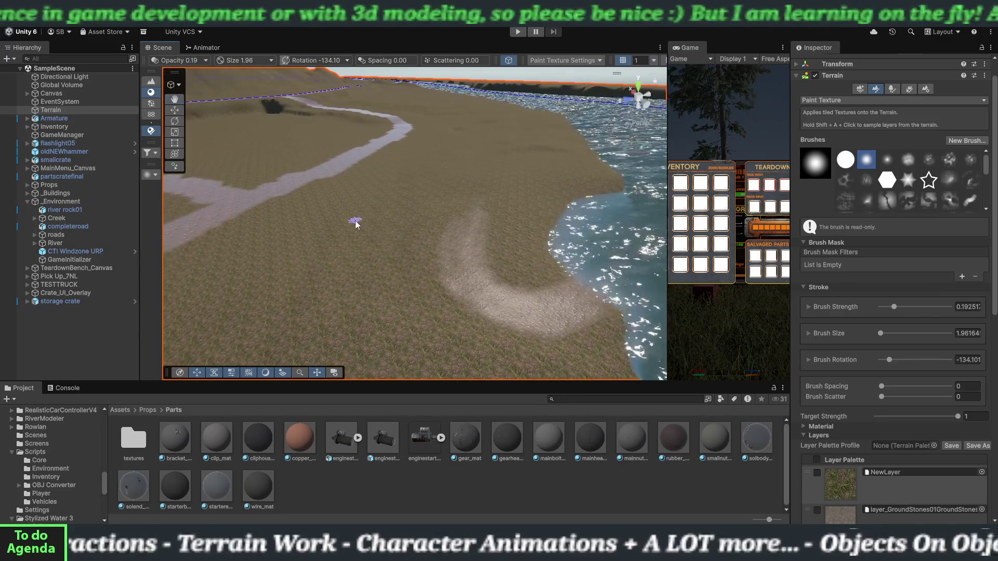
{"action": "left_click_drag", "start_coordinate": [438, 282], "coordinate": [388, 267]}
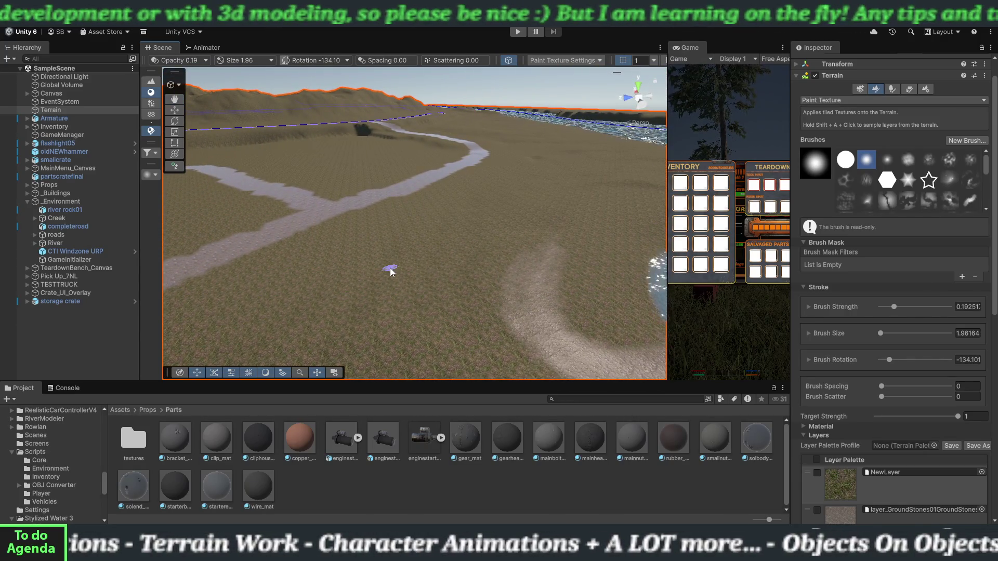
{"action": "key", "text": "Right"}
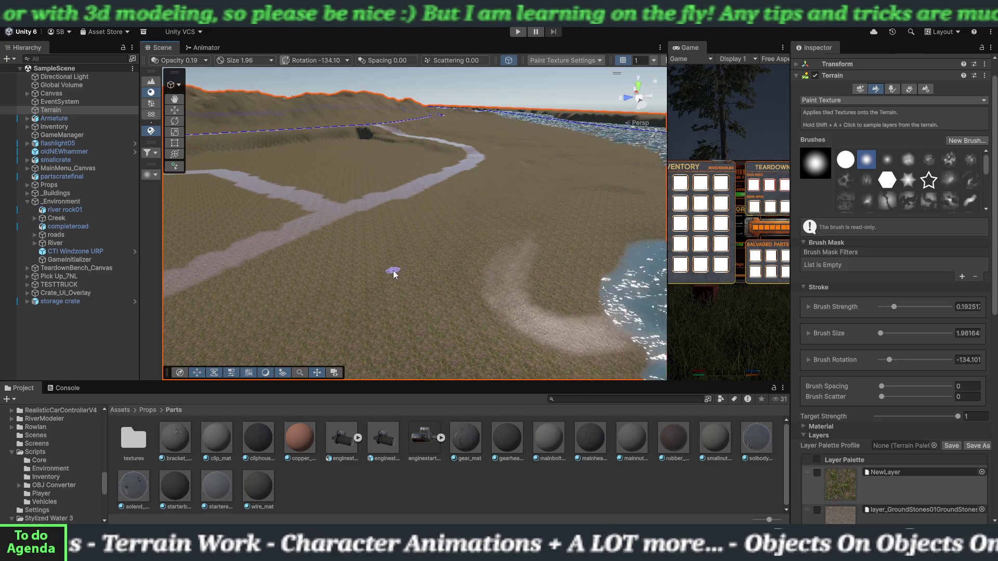
{"action": "mouse_move", "coordinate": [467, 274]}
{"action": "left_mouse_down"}
{"action": "mouse_move", "coordinate": [423, 296]}
{"action": "mouse_move", "coordinate": [408, 273]}
{"action": "mouse_move", "coordinate": [452, 290]}
{"action": "left_mouse_up"}
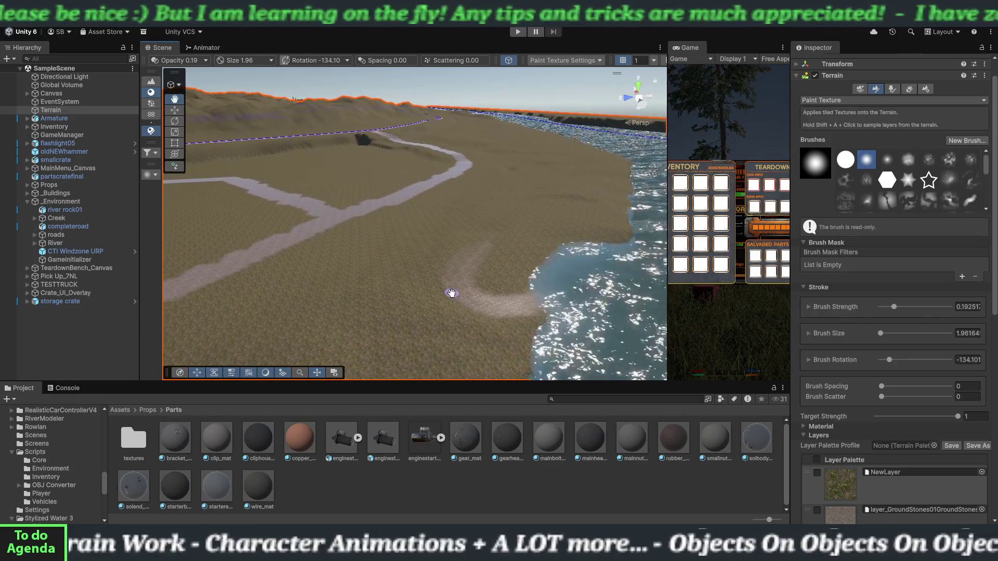
{"action": "left_click", "coordinate": [101, 345]}
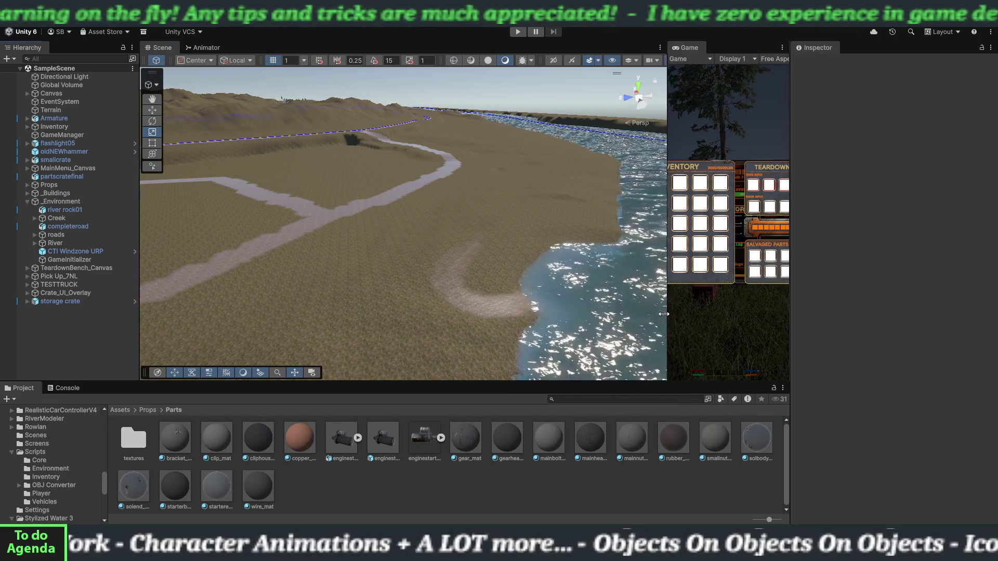
Step: Widen the Game view, enter Play mode, and walk the player into the orange truck's driver seat
{"action": "left_click_drag", "start_coordinate": [667, 306], "coordinate": [183, 310]}
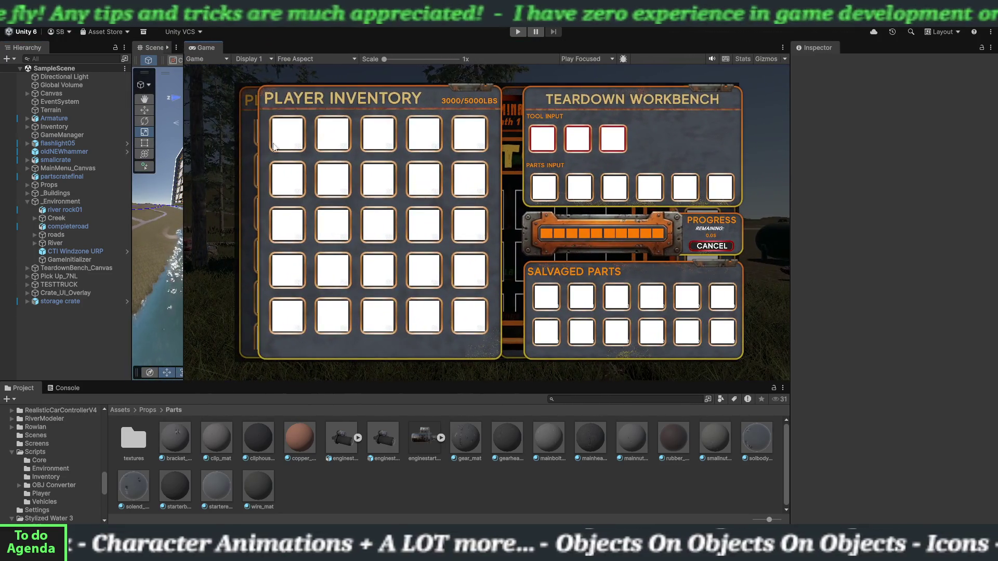
{"action": "left_click", "coordinate": [518, 33]}
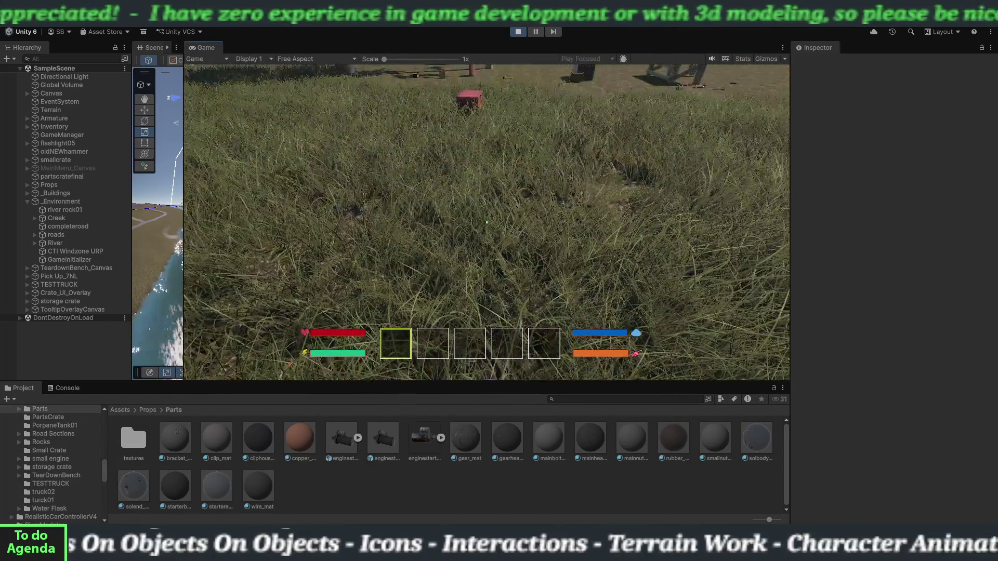
{"action": "key", "text": "shift+w"}
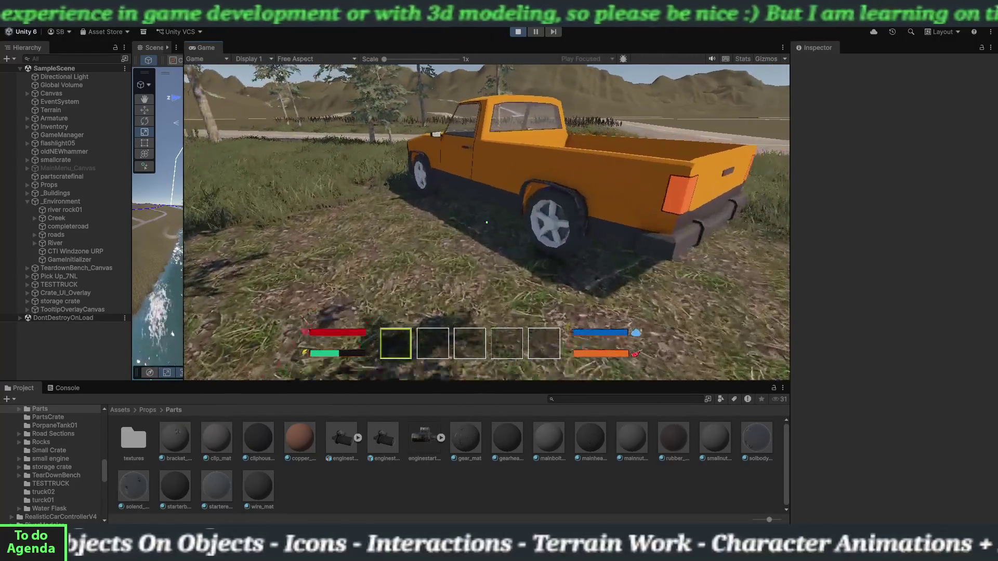
{"action": "key", "text": "e"}
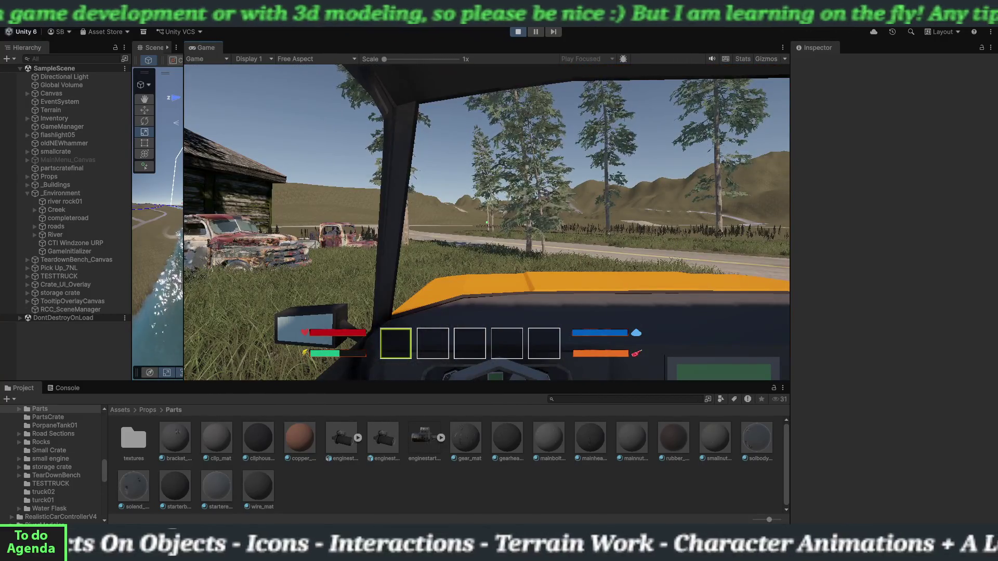